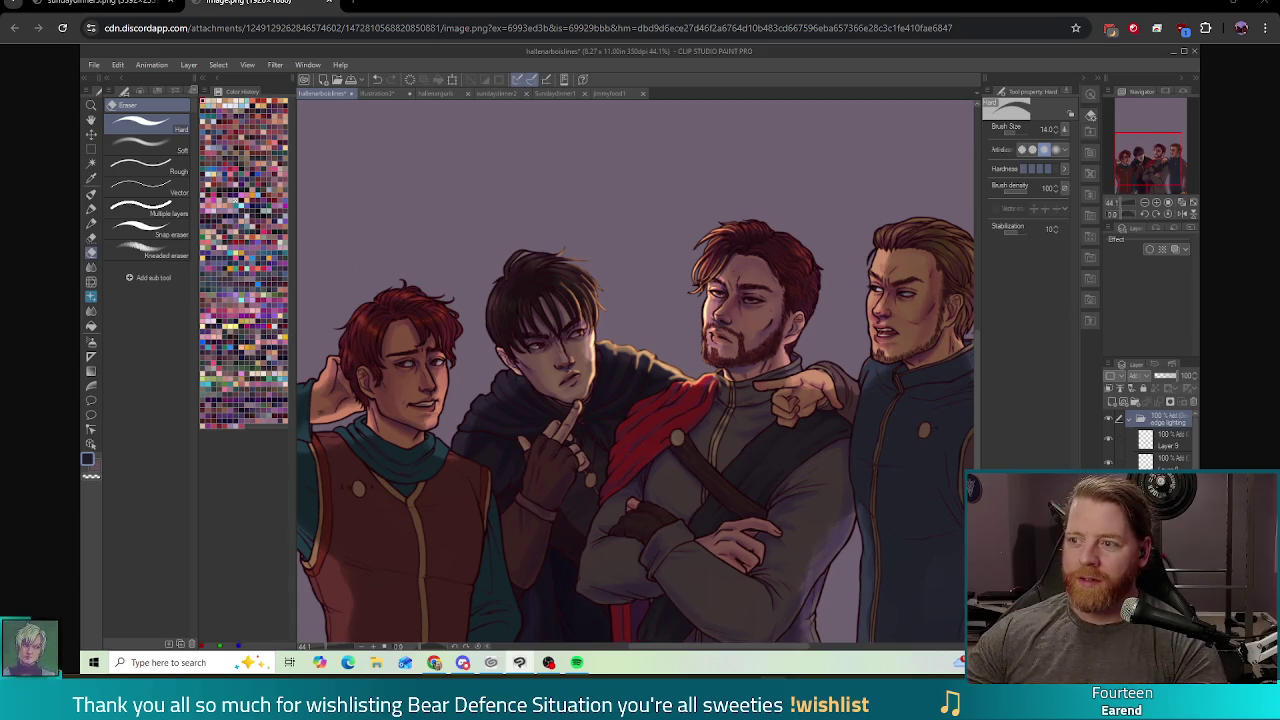
Step: Close the Chrome window showing the shared artwork image to return to den_cauldron.gd
click(1264, 6)
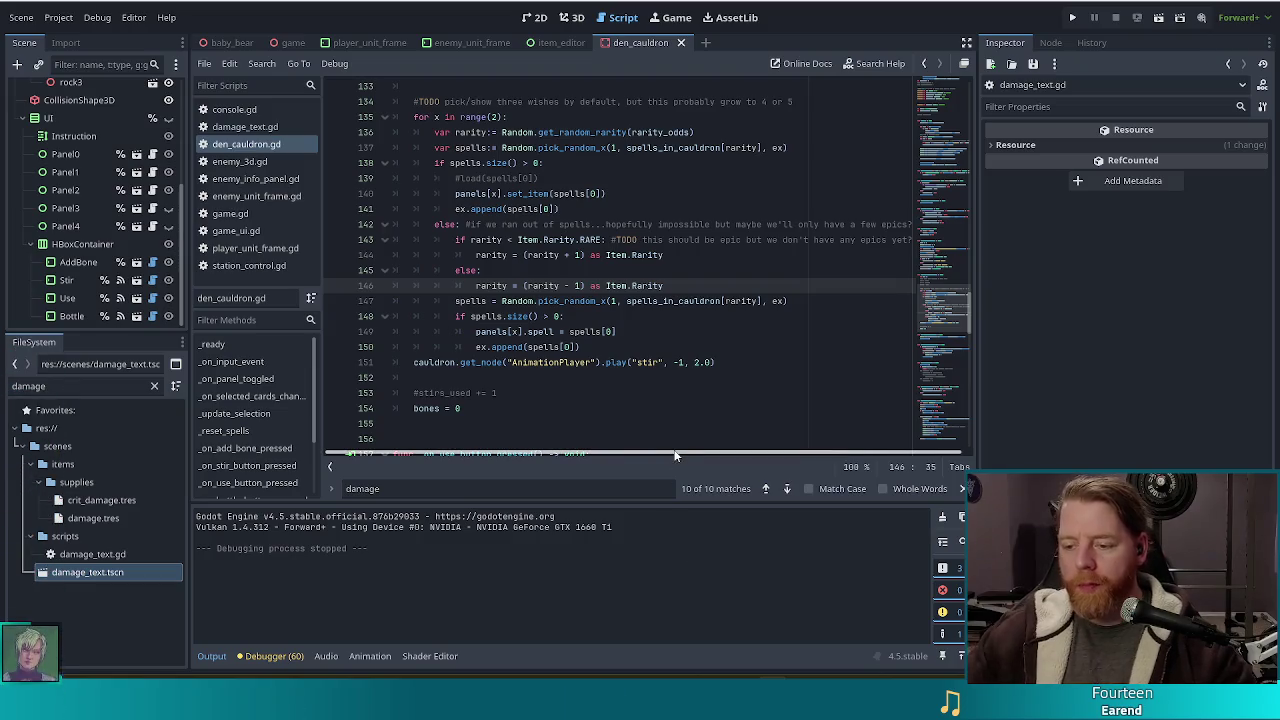
click(606, 239)
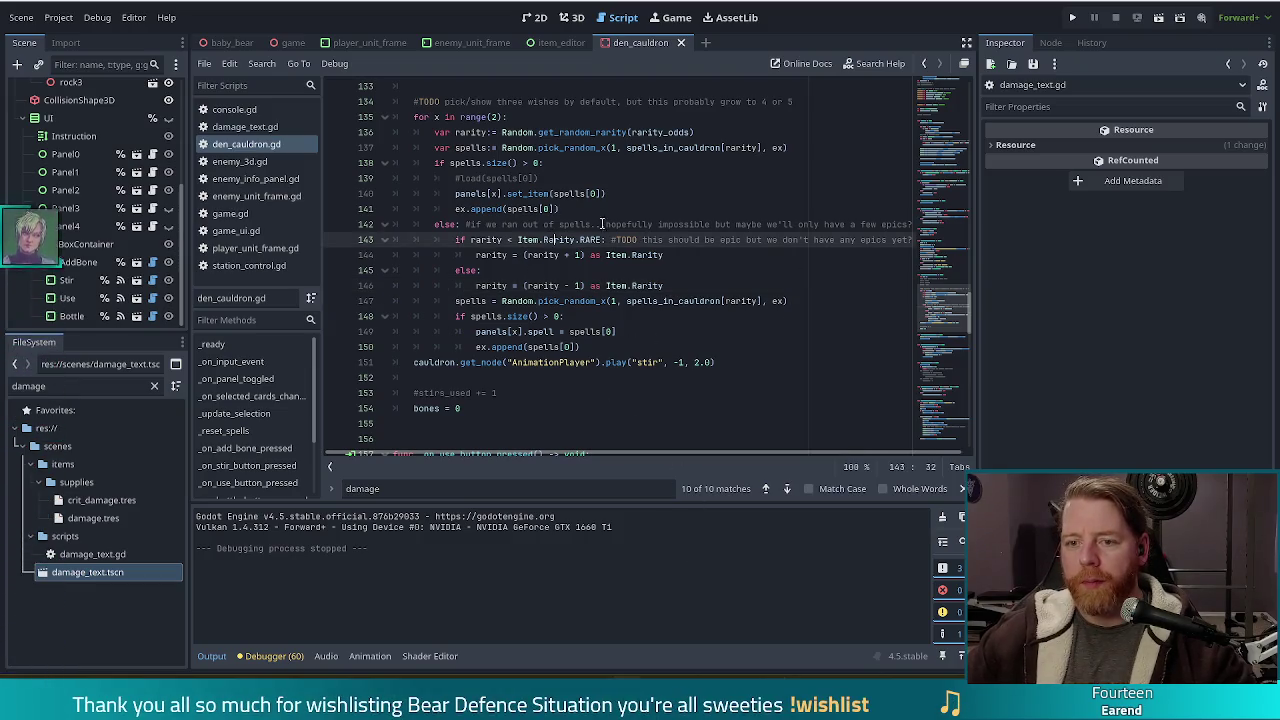
scroll(483, 177, up, 3)
click(483, 177)
mouse_move(484, 209)
mouse_down()
mouse_move(600, 163)
mouse_move(656, 160)
mouse_up()
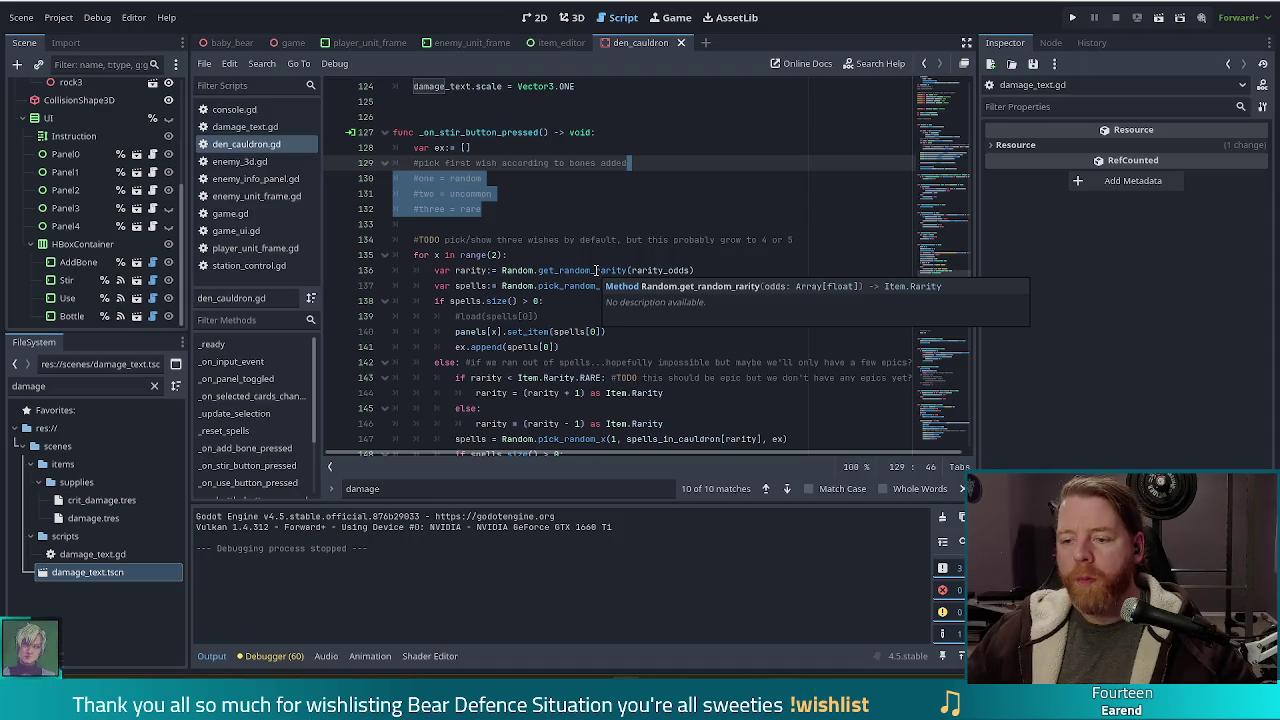
scroll(513, 257, down, 2)
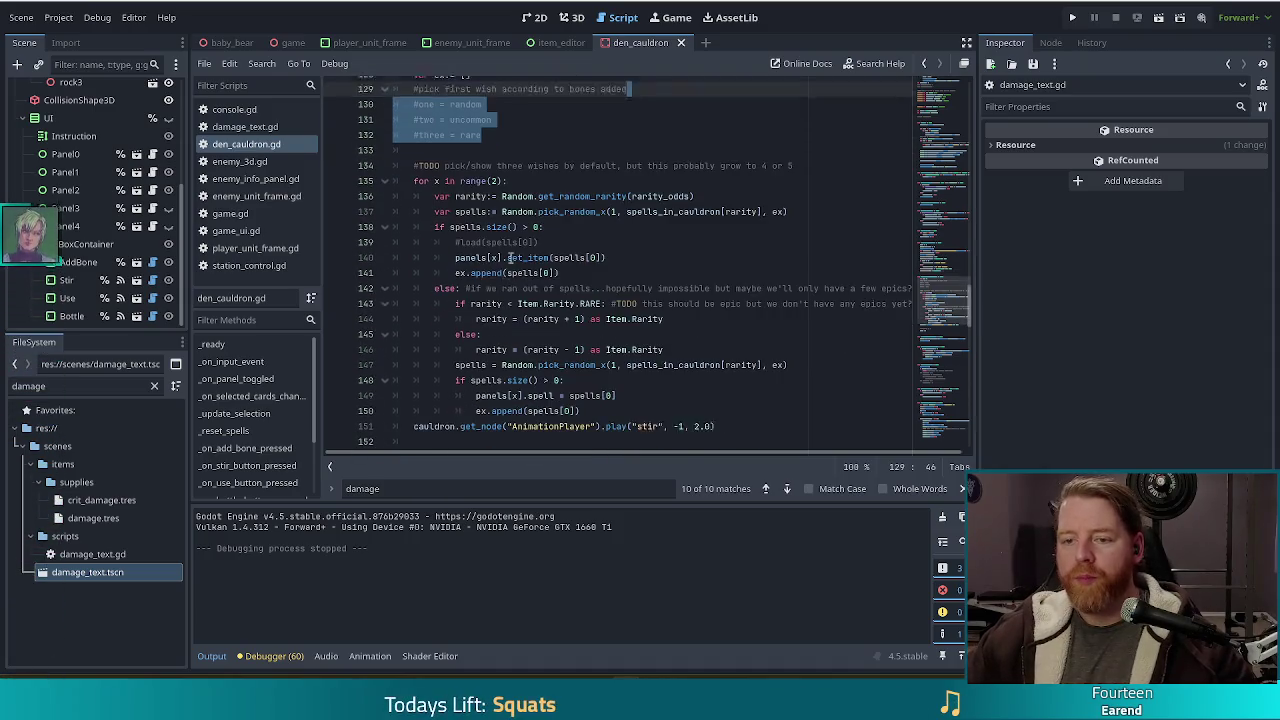
scroll(513, 257, down, 1)
click(502, 224)
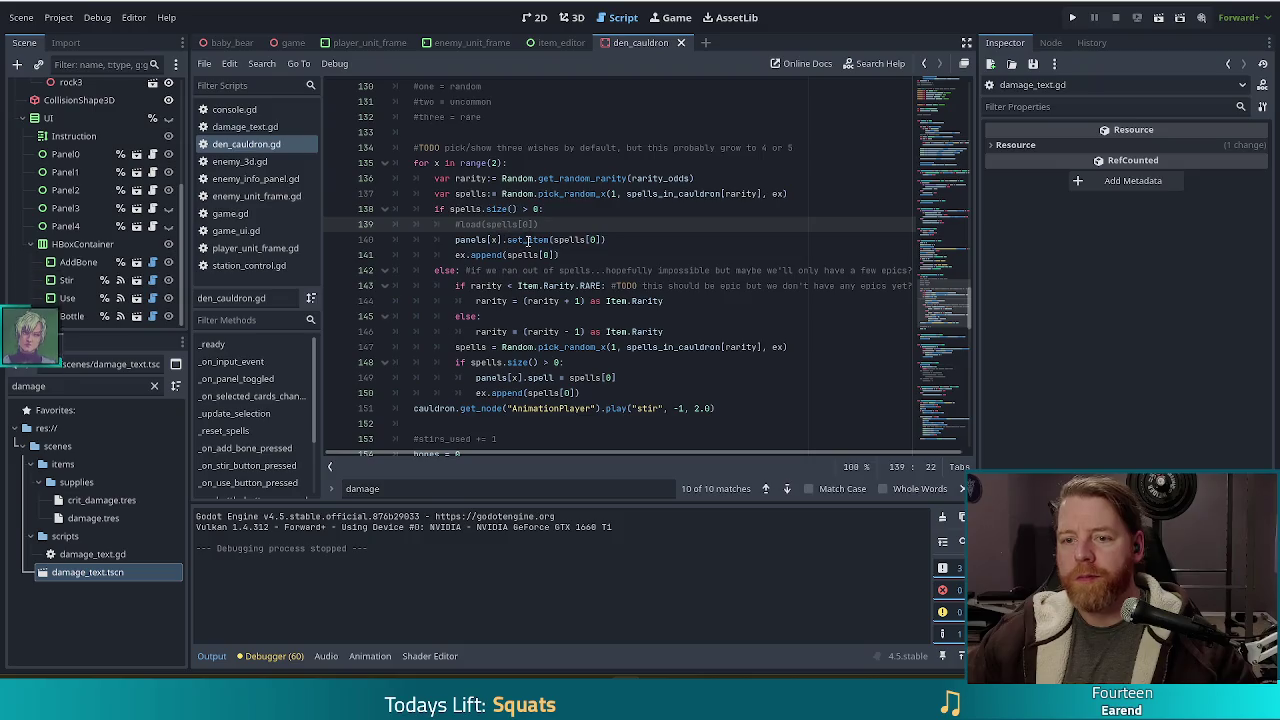
mouse_move(501, 193)
mouse_down()
mouse_move(540, 255)
mouse_move(562, 384)
mouse_move(560, 208)
mouse_up()
click(680, 316)
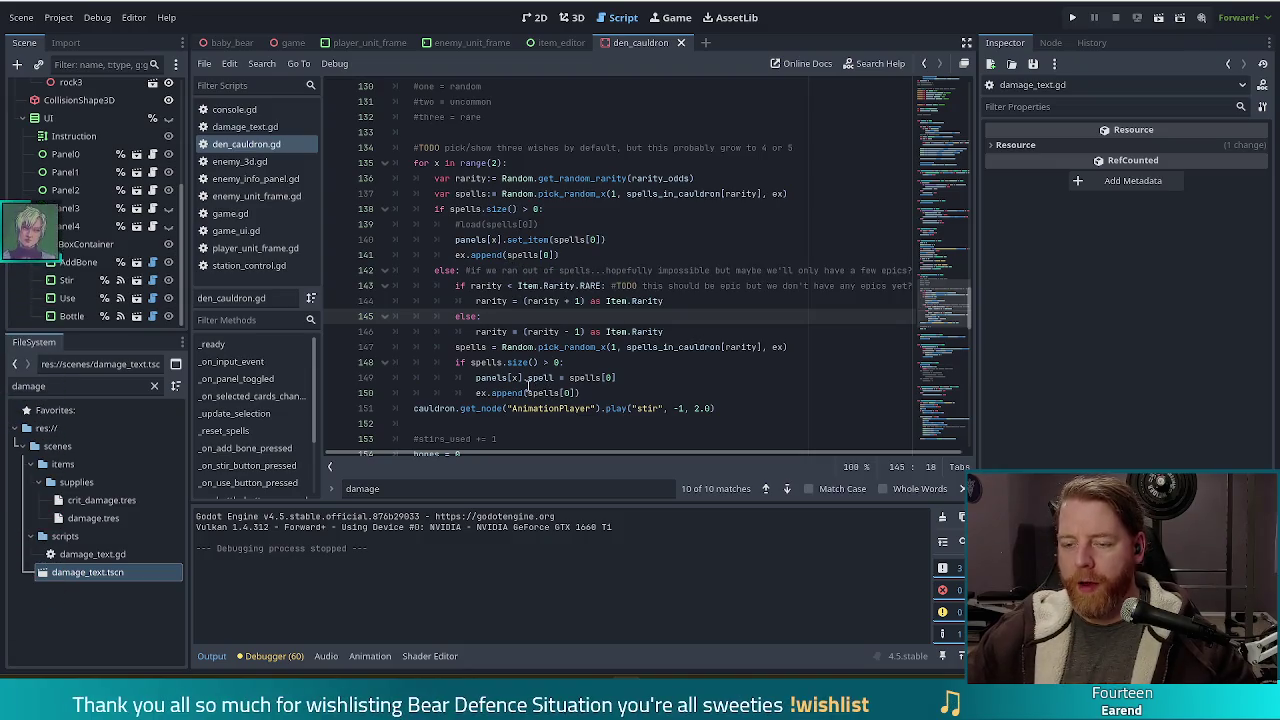
click(548, 300)
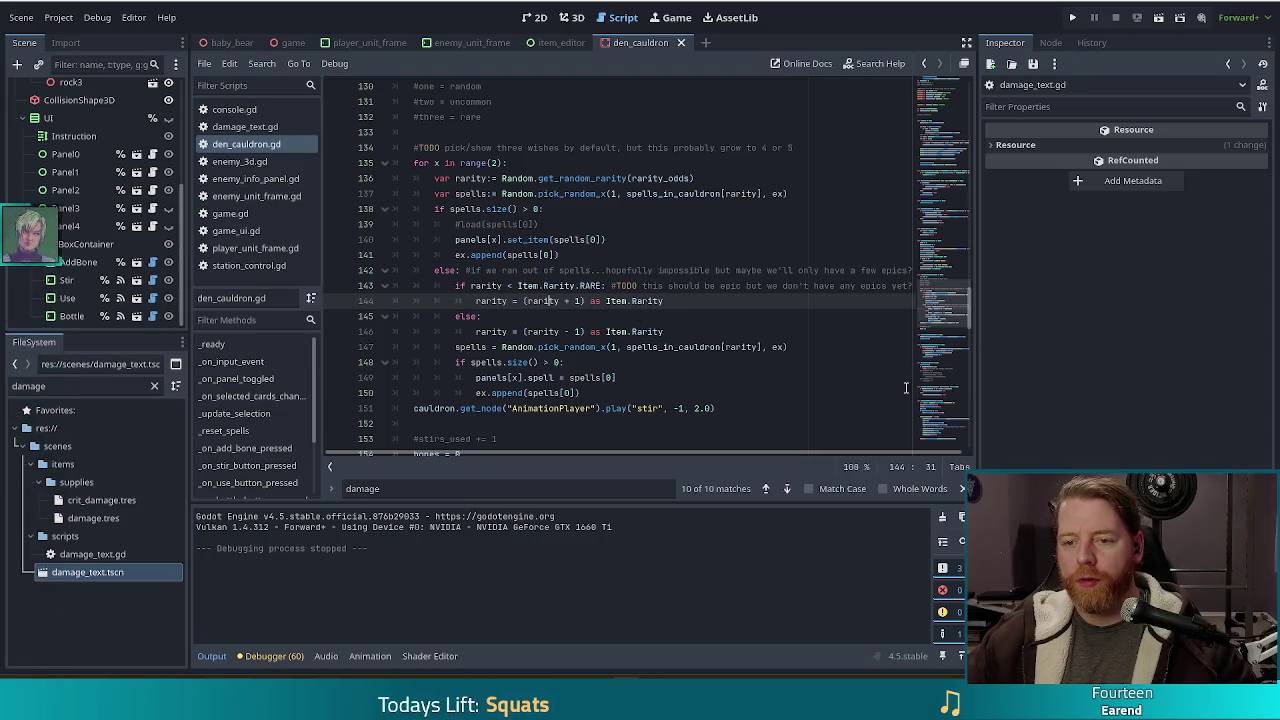
drag(794, 193, 794, 176)
click(601, 209)
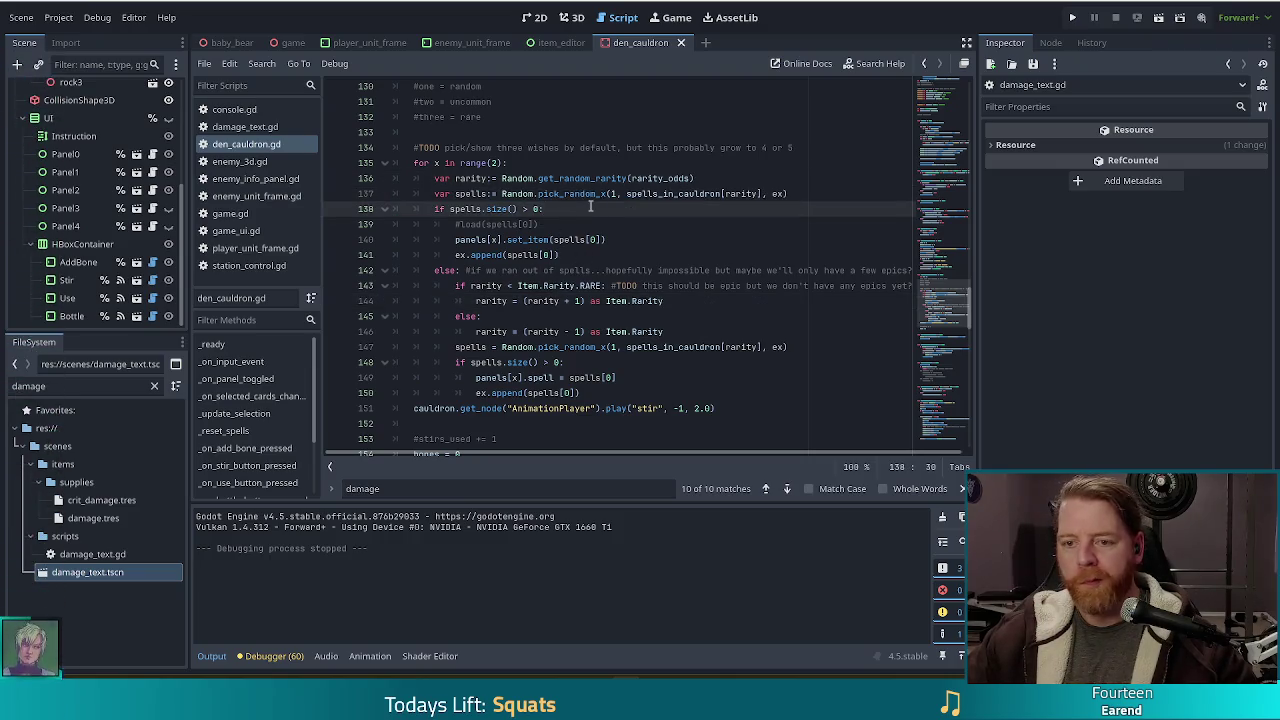
scroll(650, 230, up, 2)
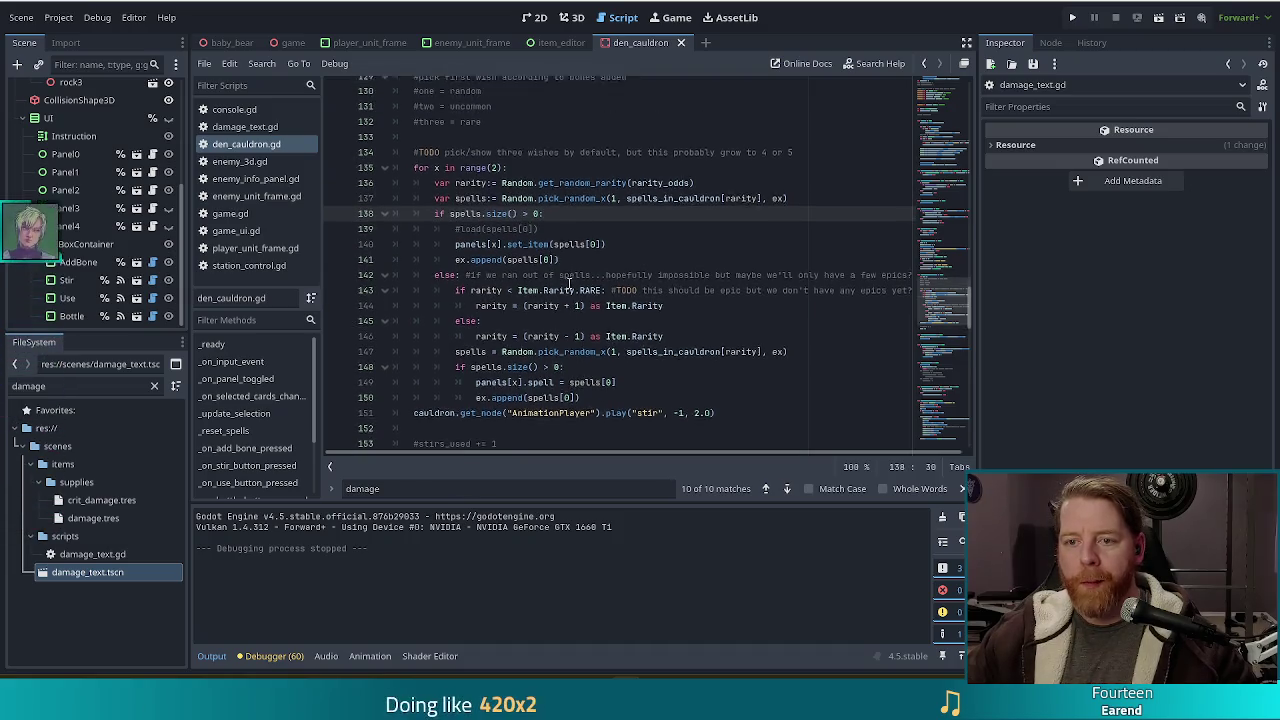
click(529, 162)
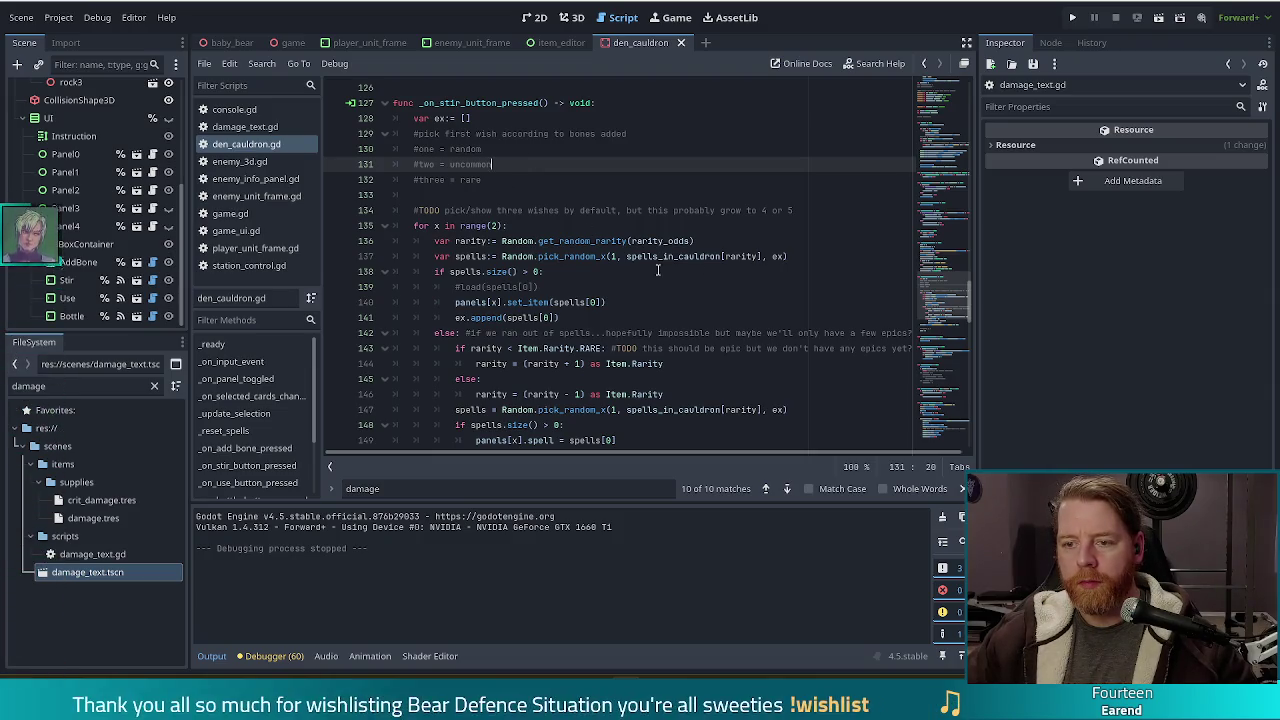
click(792, 255)
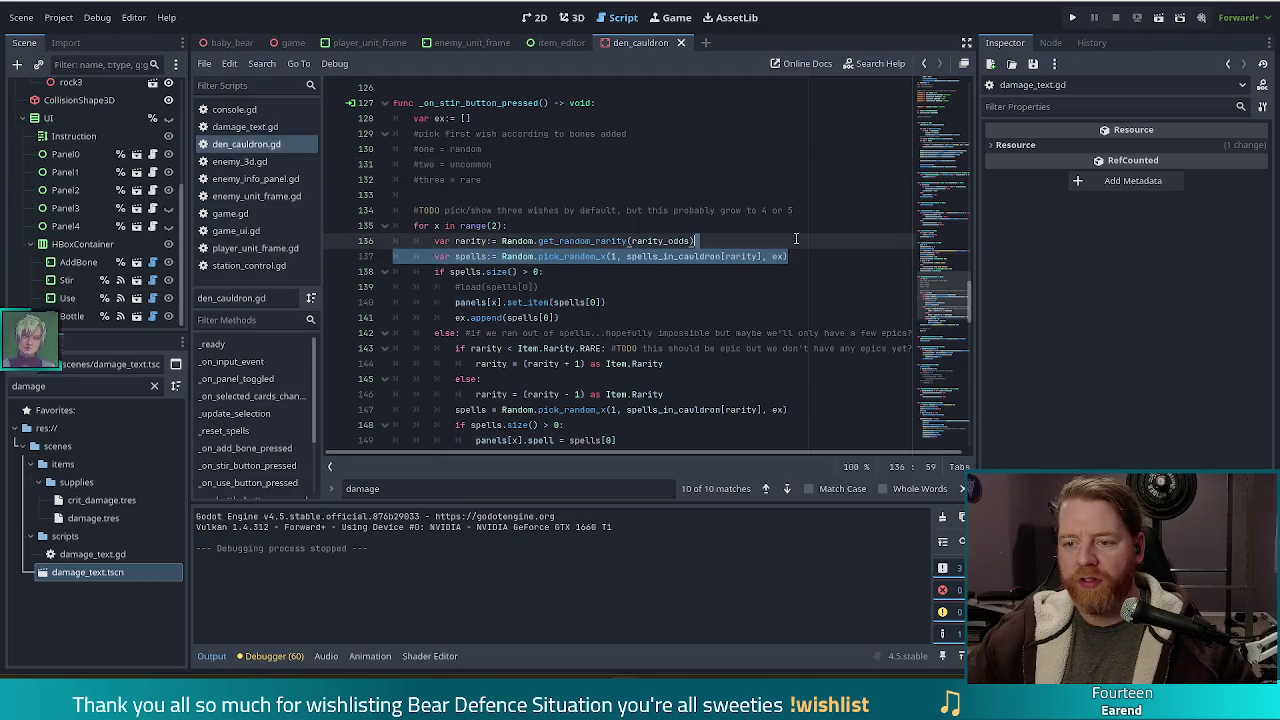
click(735, 257)
click(746, 256)
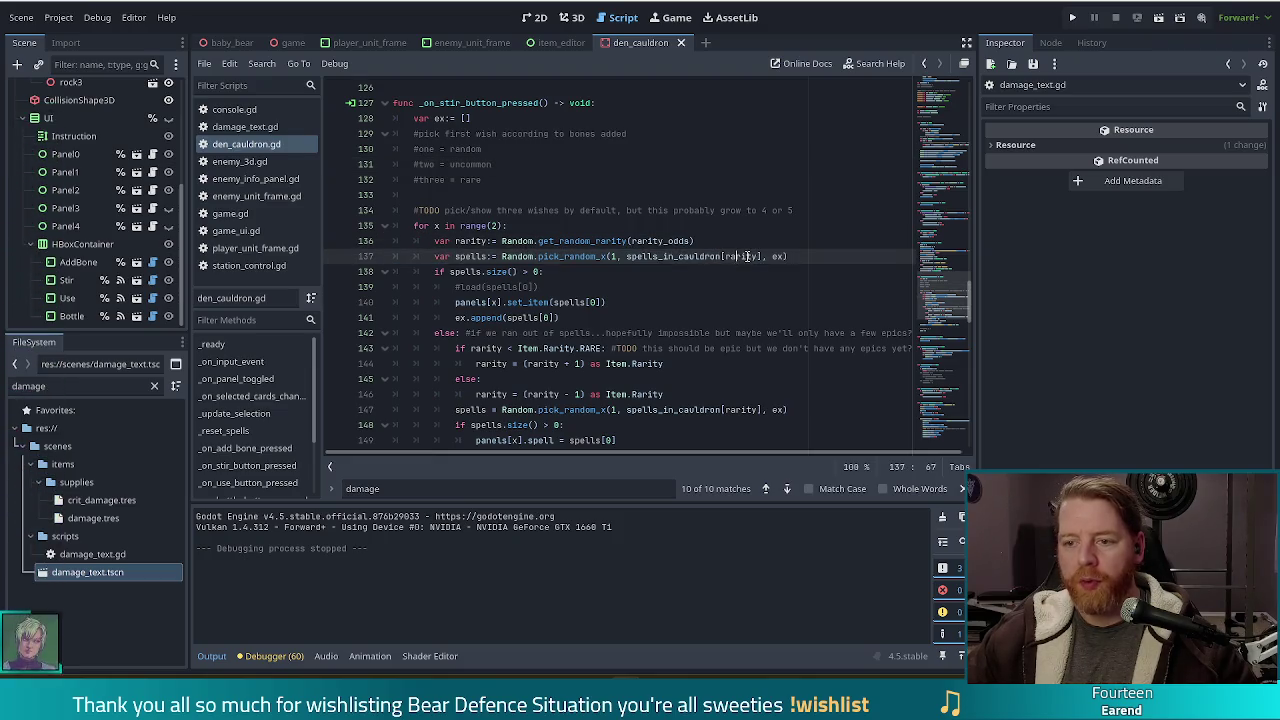
click(509, 238)
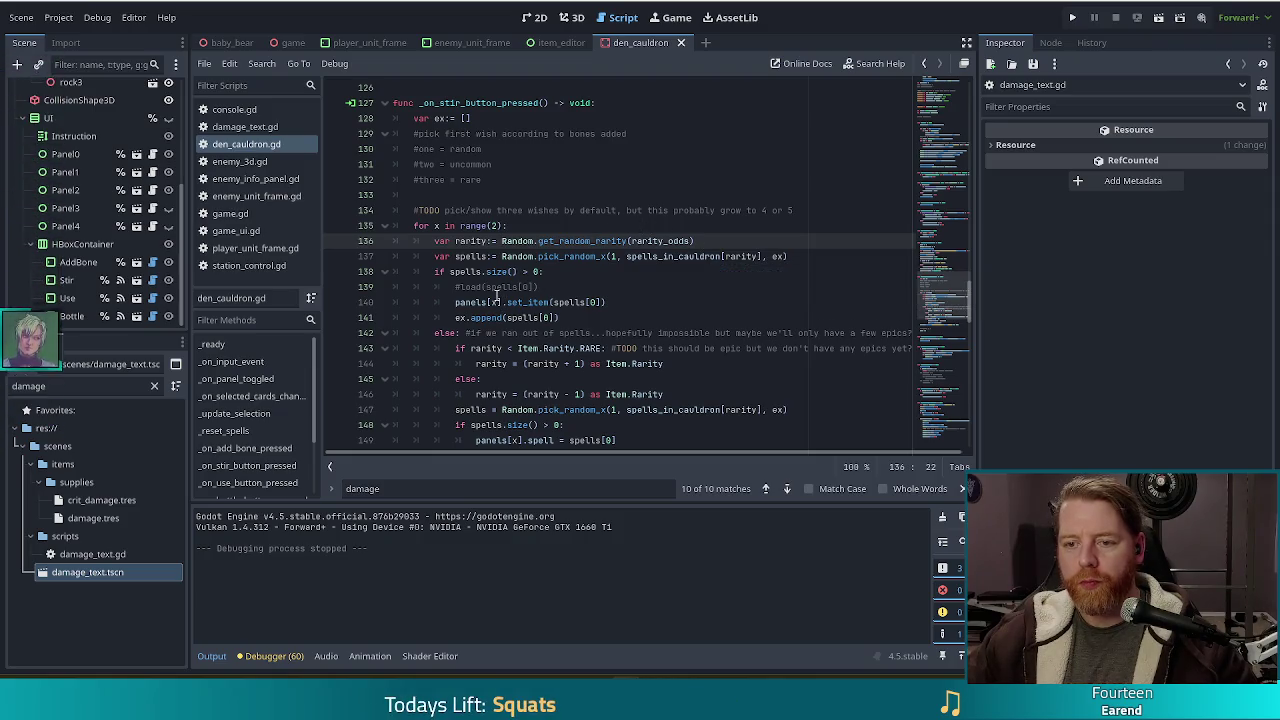
mouse_move(508, 284)
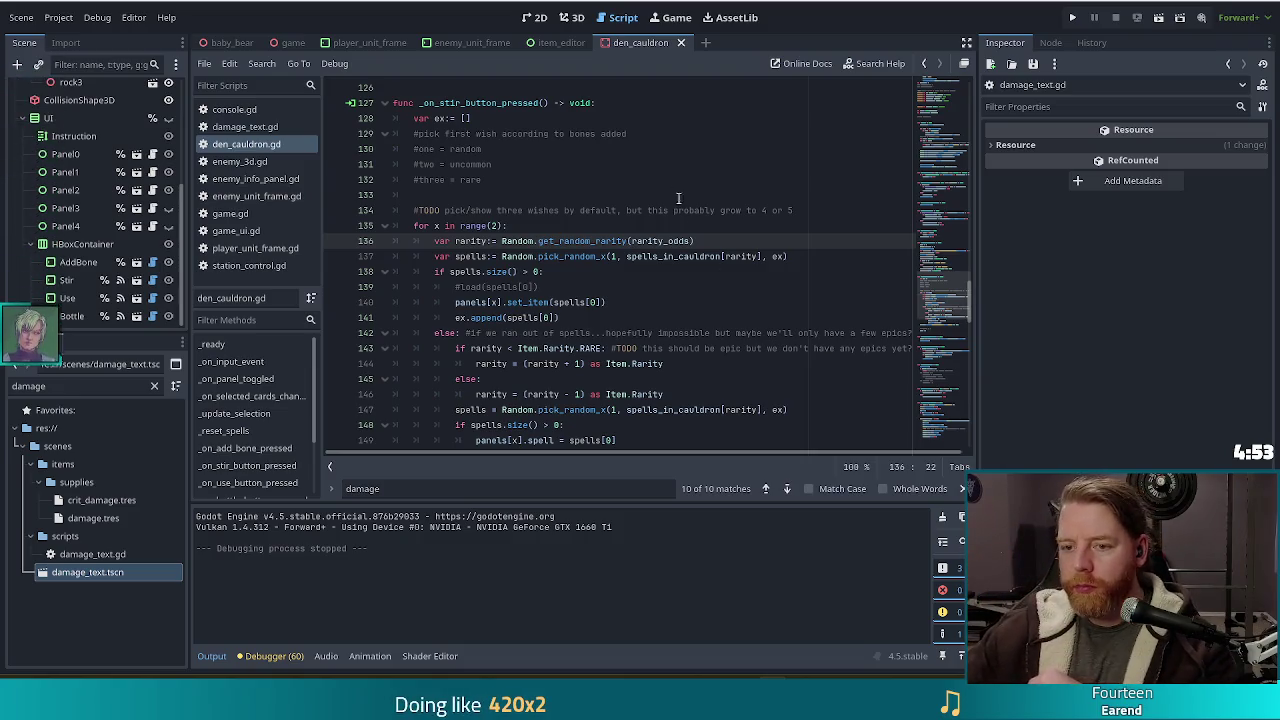
Step: Place the caret on the rarity_odds argument on line 136
click(680, 241)
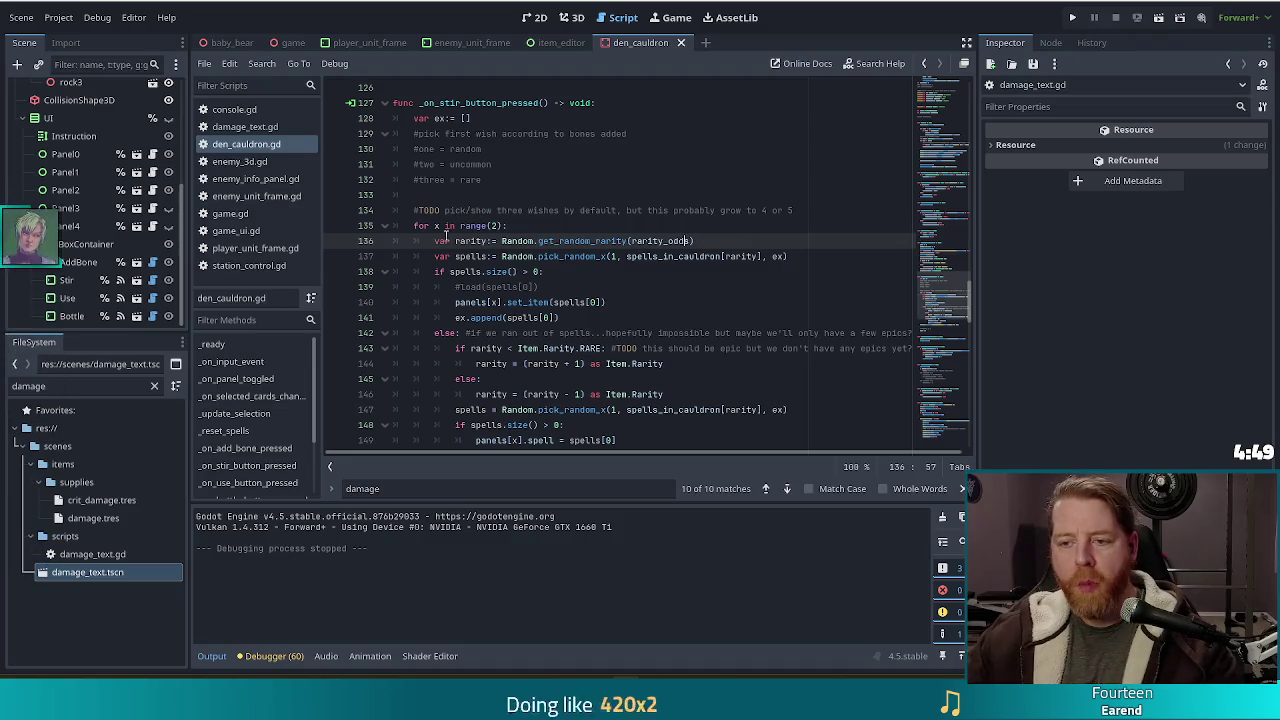
scroll(450, 230, down, 2)
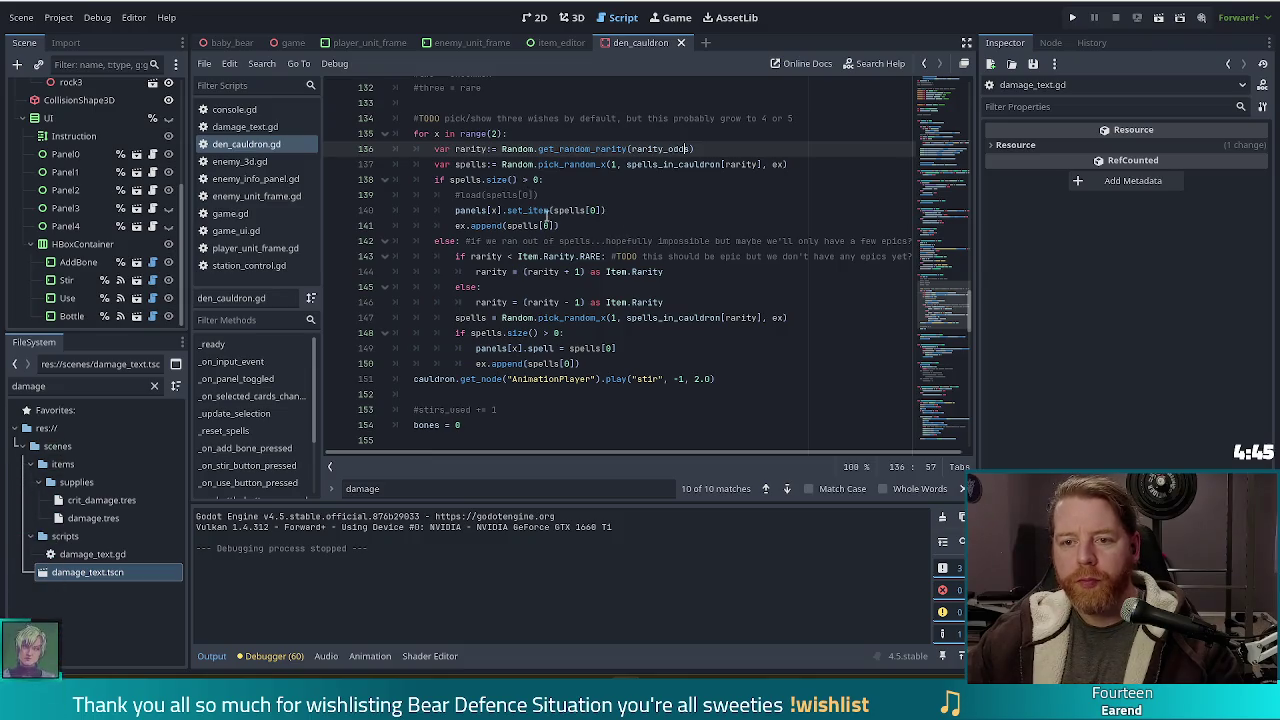
click(528, 136)
scroll(522, 288, down, 1)
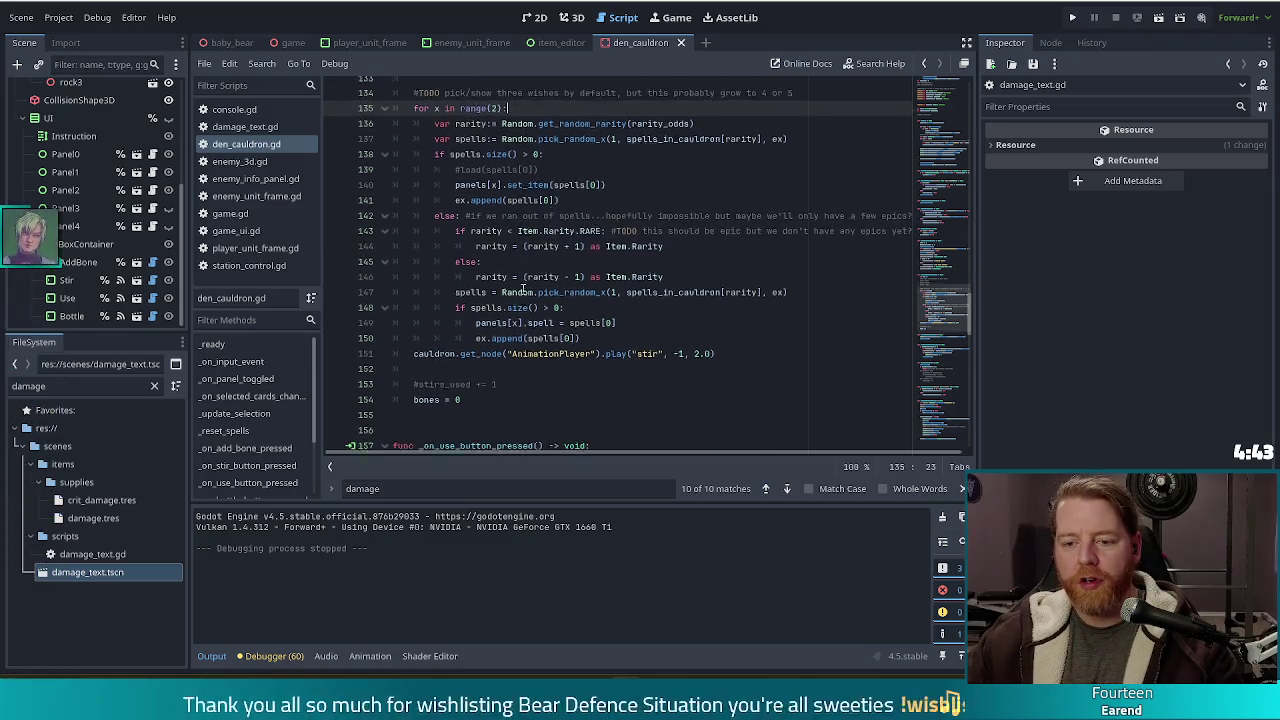
scroll(522, 288, down, 2)
click(489, 386)
scroll(495, 340, up, 3)
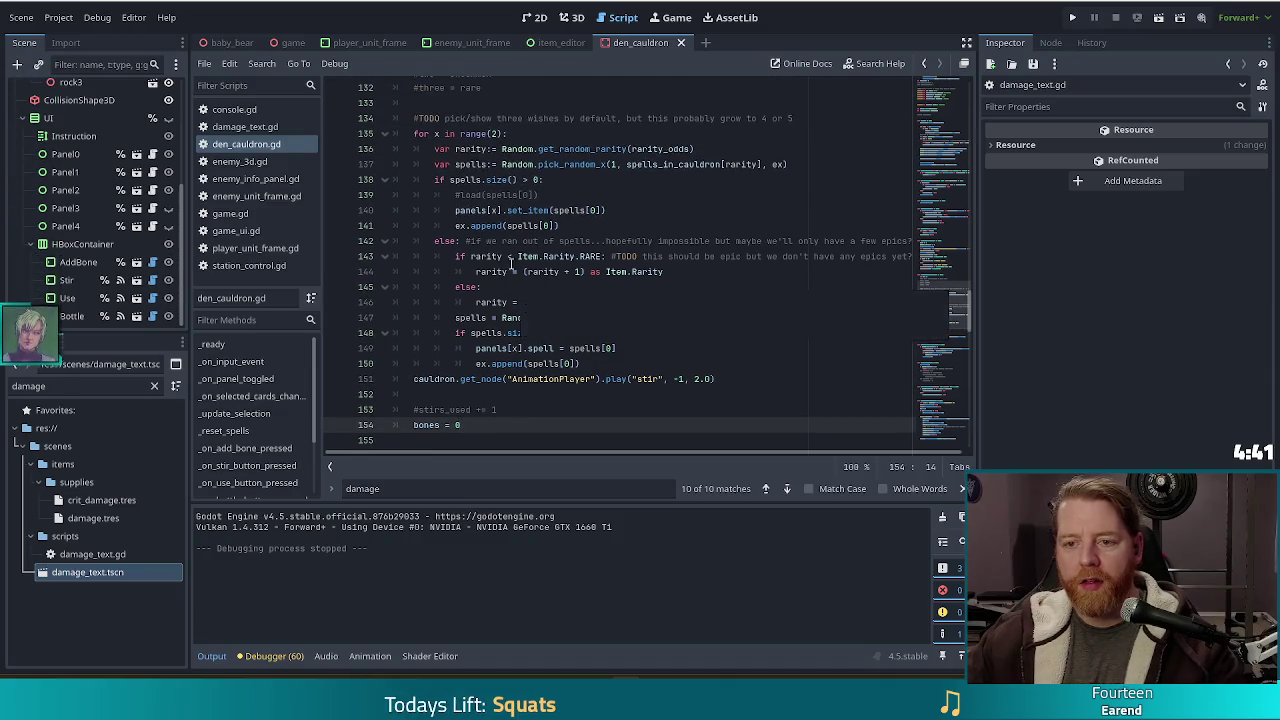
click(569, 149)
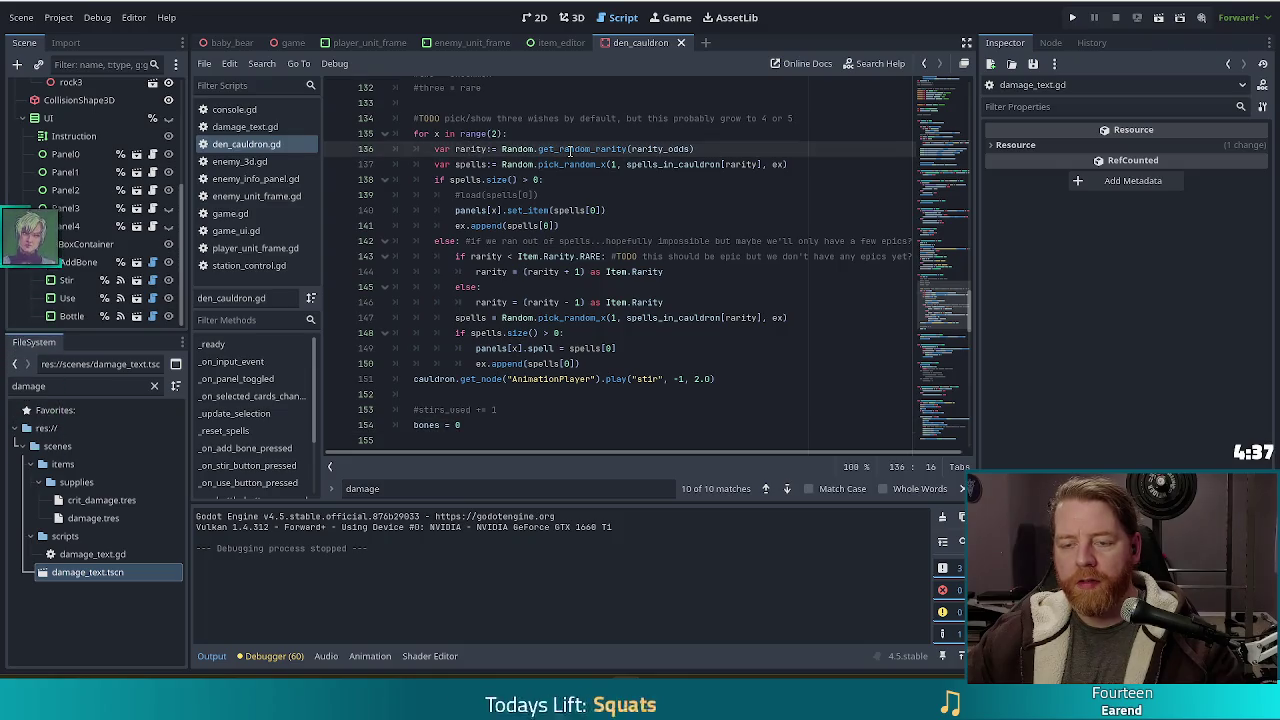
click(545, 164)
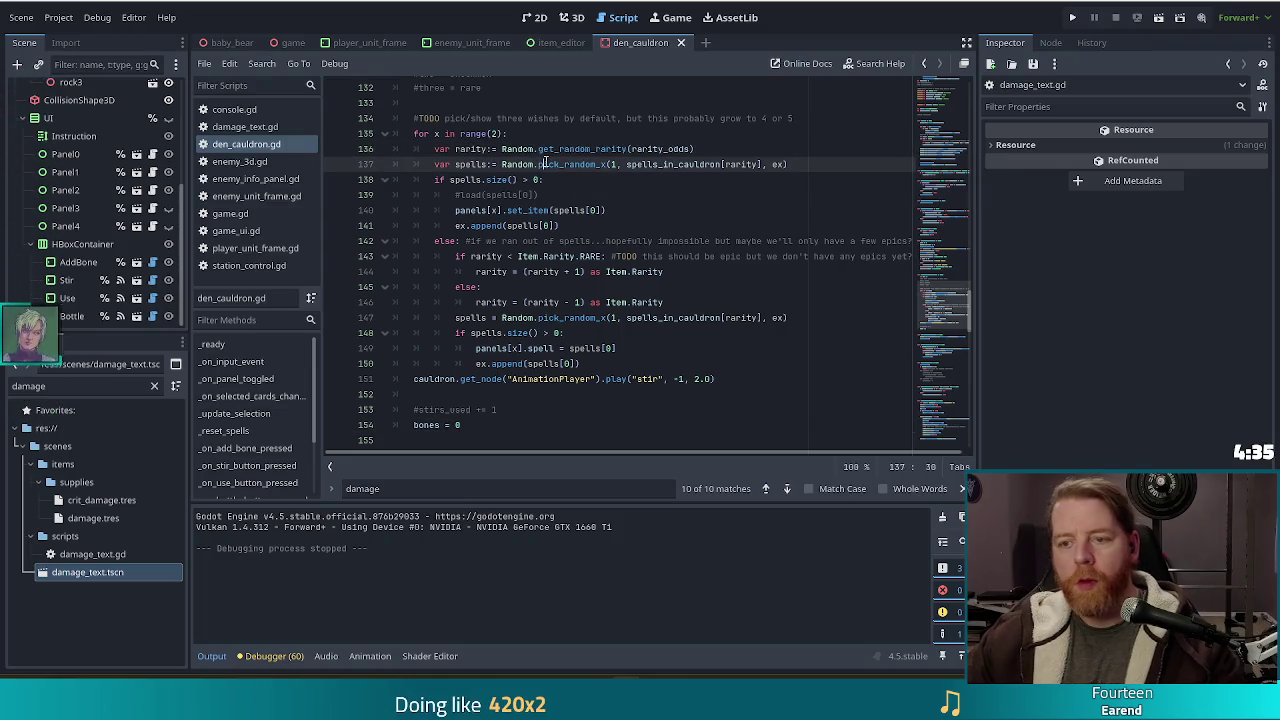
click(745, 164)
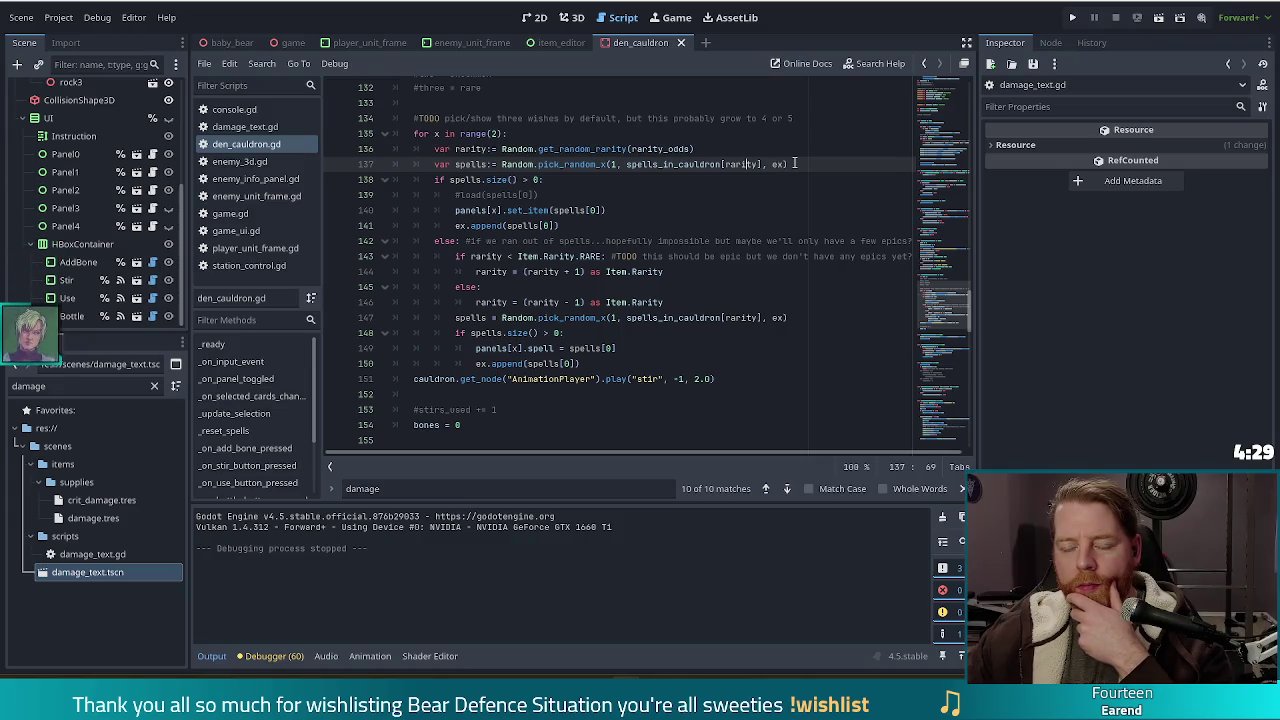
click(435, 133)
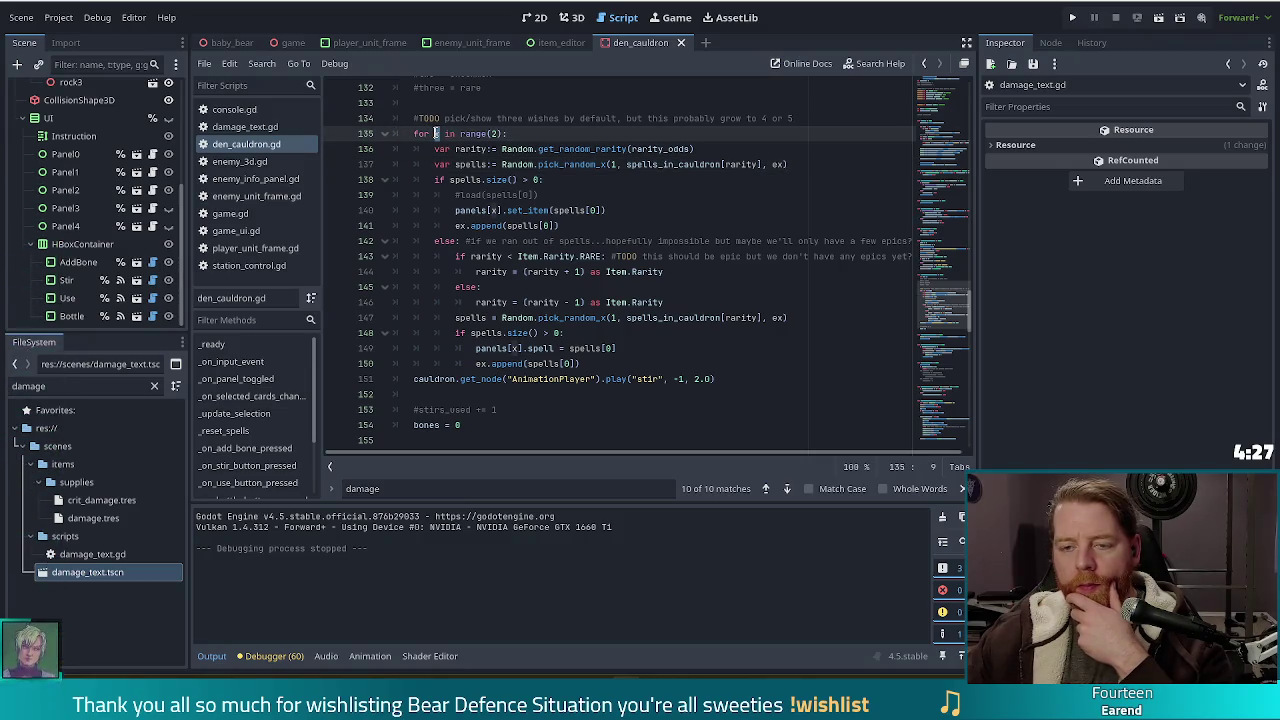
text(x)
click(502, 149)
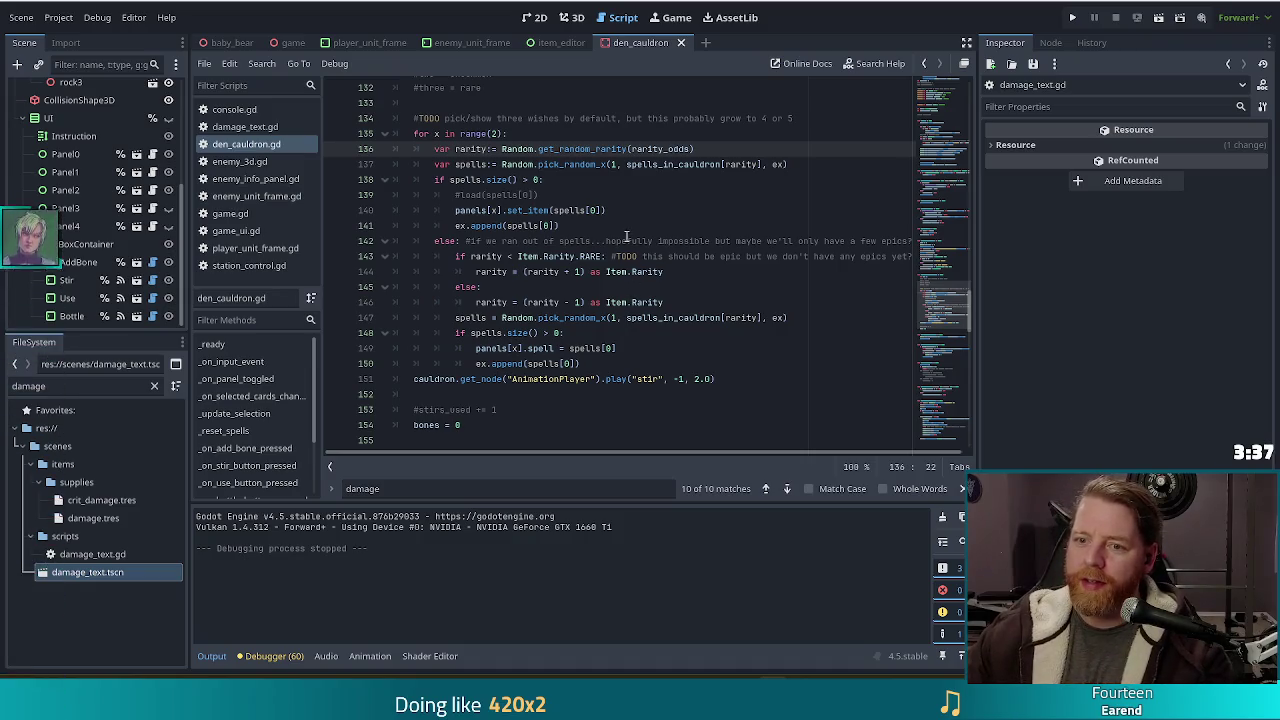
scroll(540, 300, down, 2)
click(462, 333)
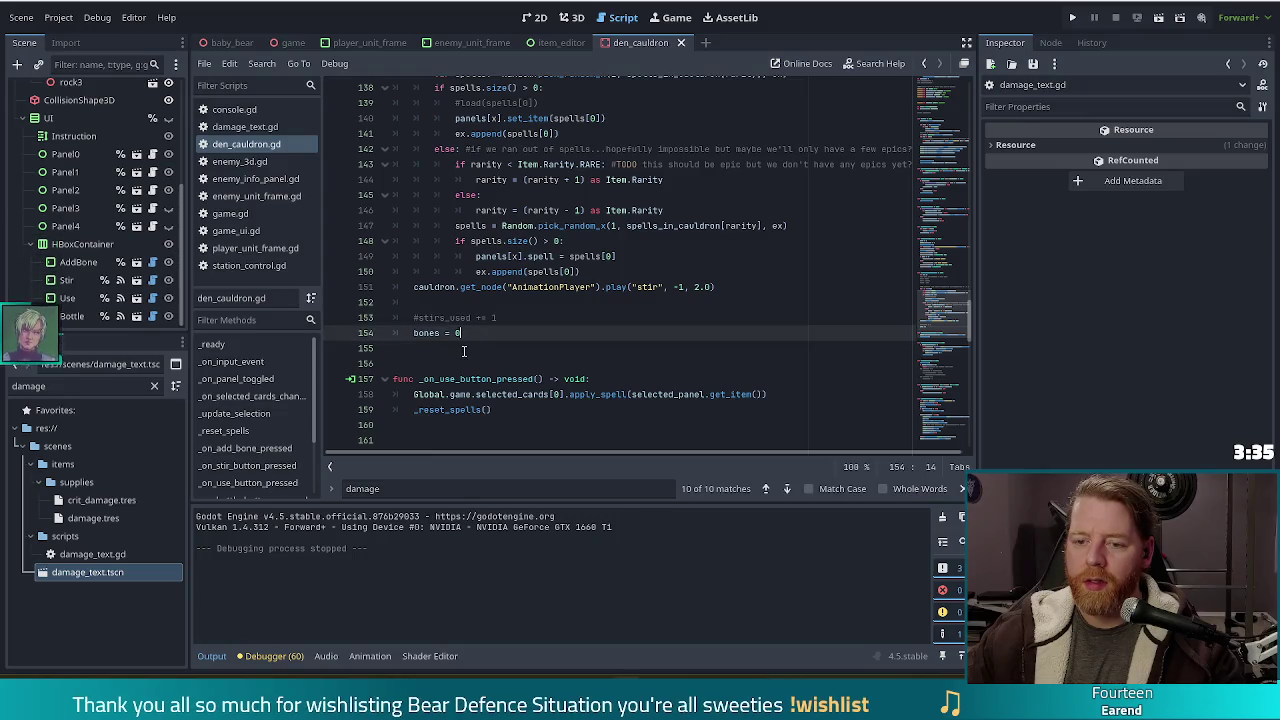
Step: Below the stir handler, start the header func _choose_random_spell(p_index: int, rarity:
click(460, 350)
key(Return)
key(Return)
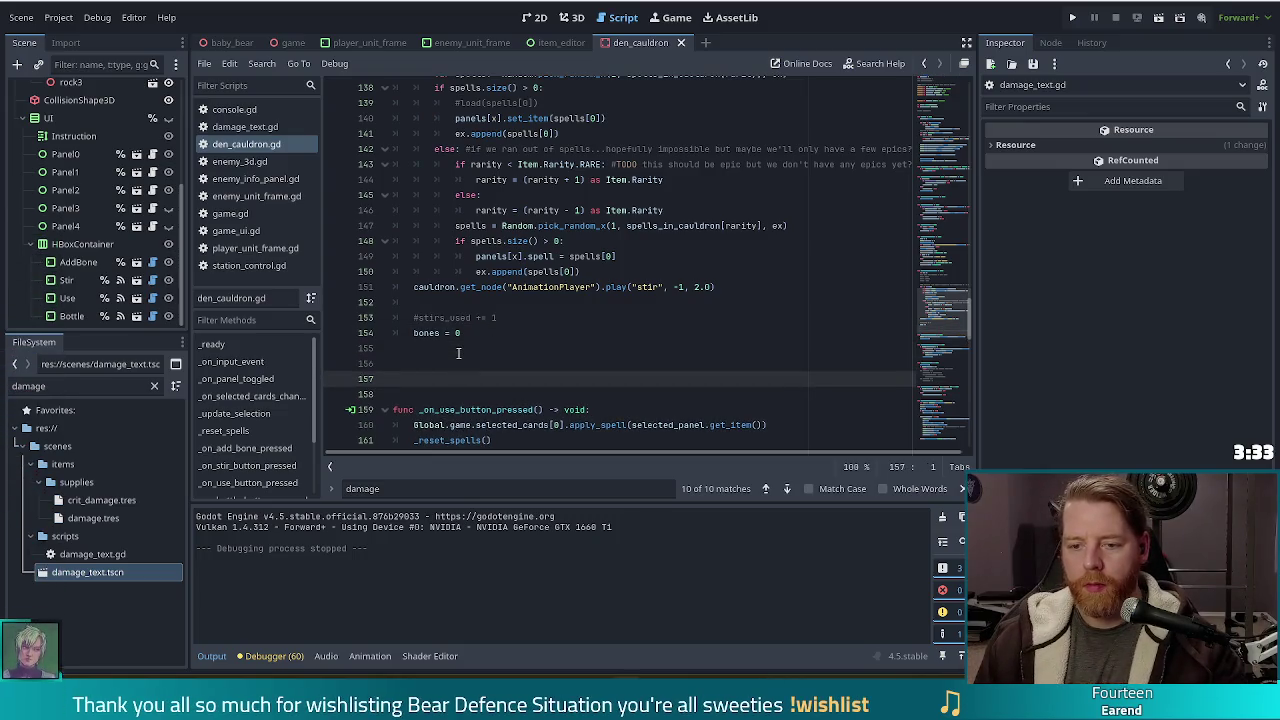
key(Return)
key(Up)
text(func )
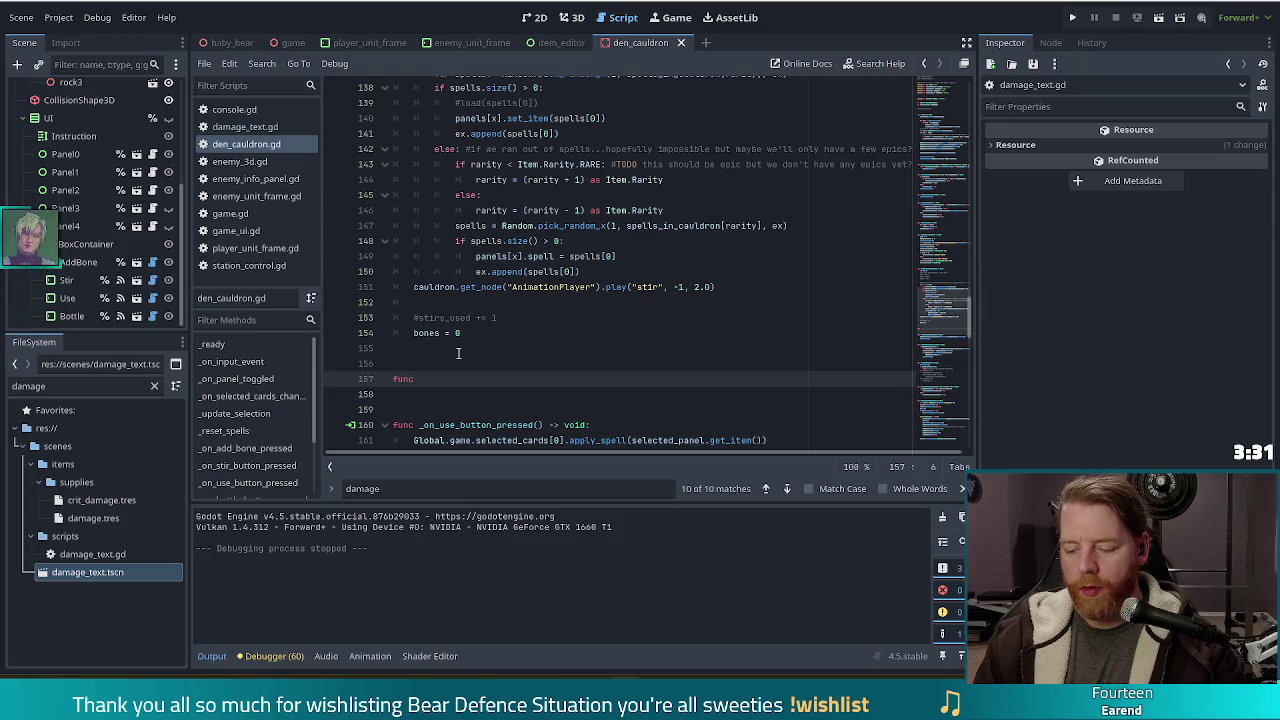
text(_choose_random)
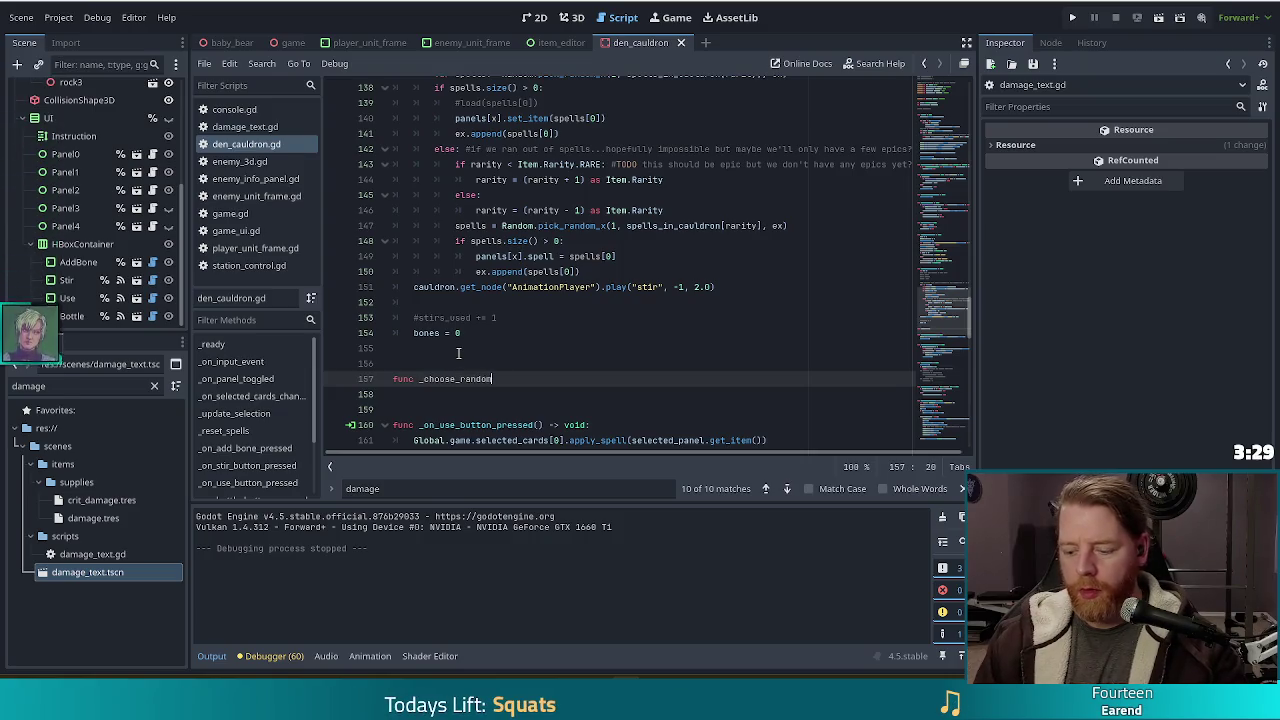
text(_spell()
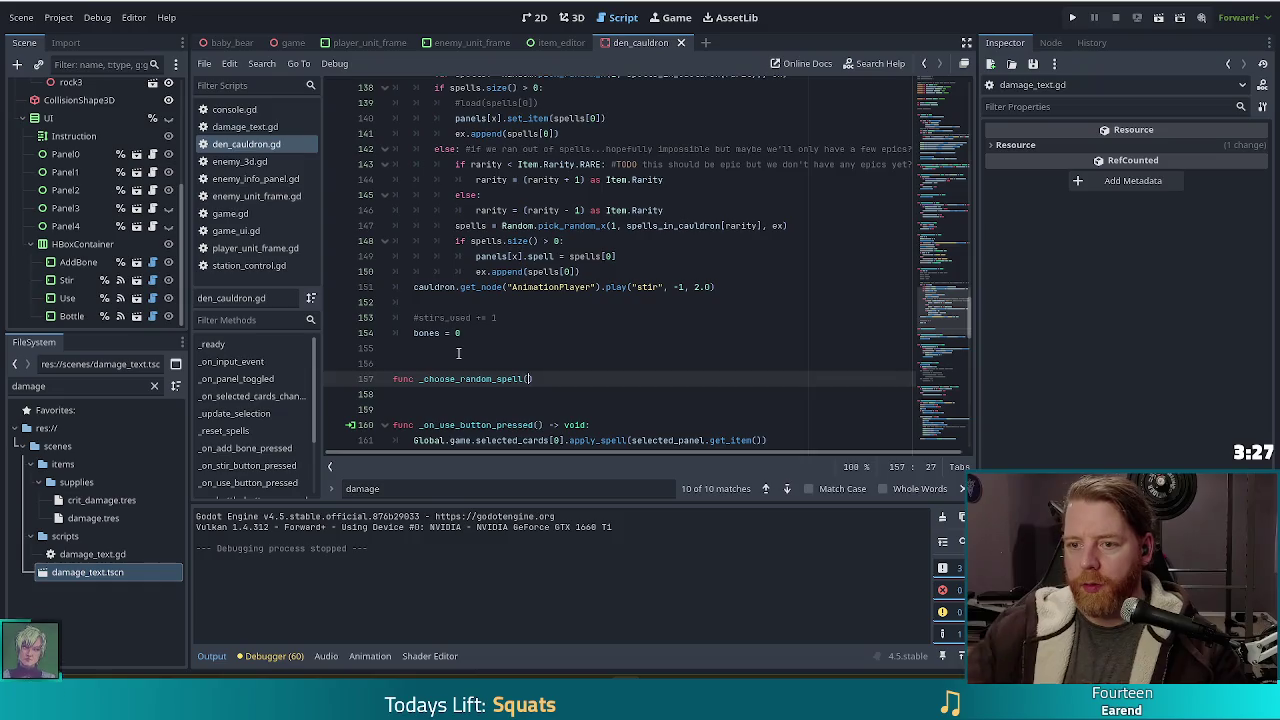
scroll(458, 353, up, 4)
scroll(700, 319, down, 3)
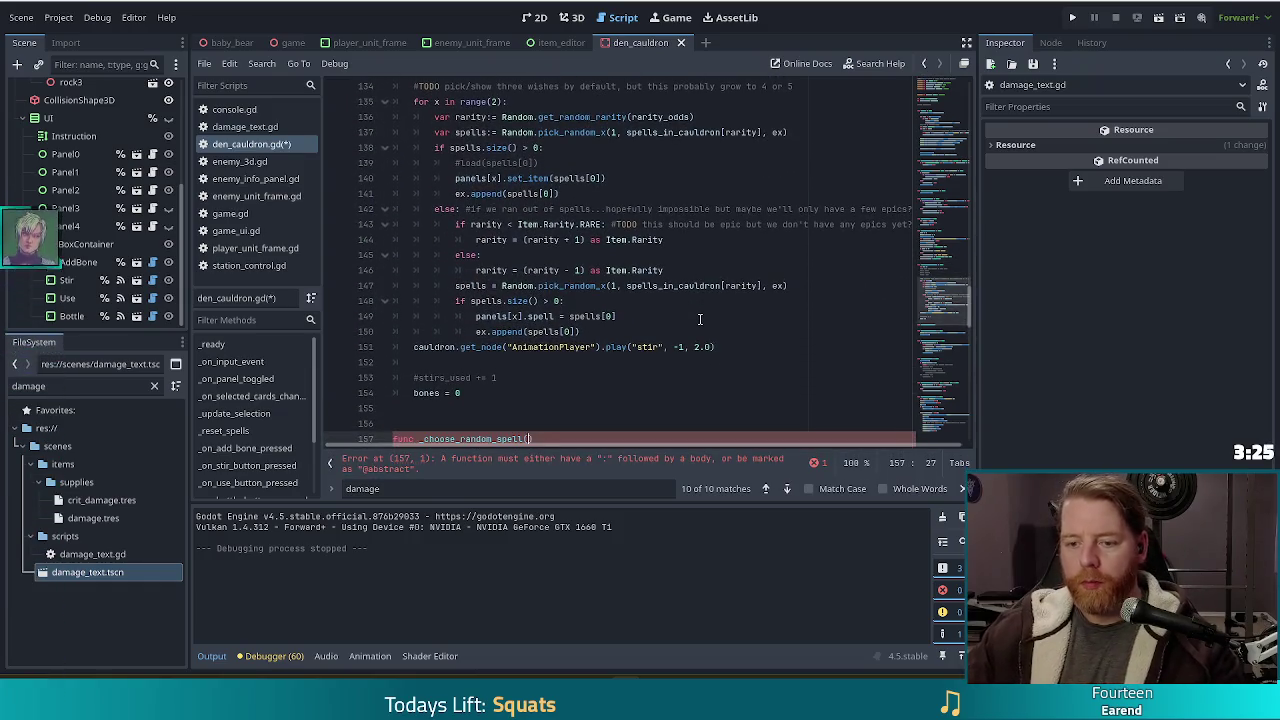
text(in)
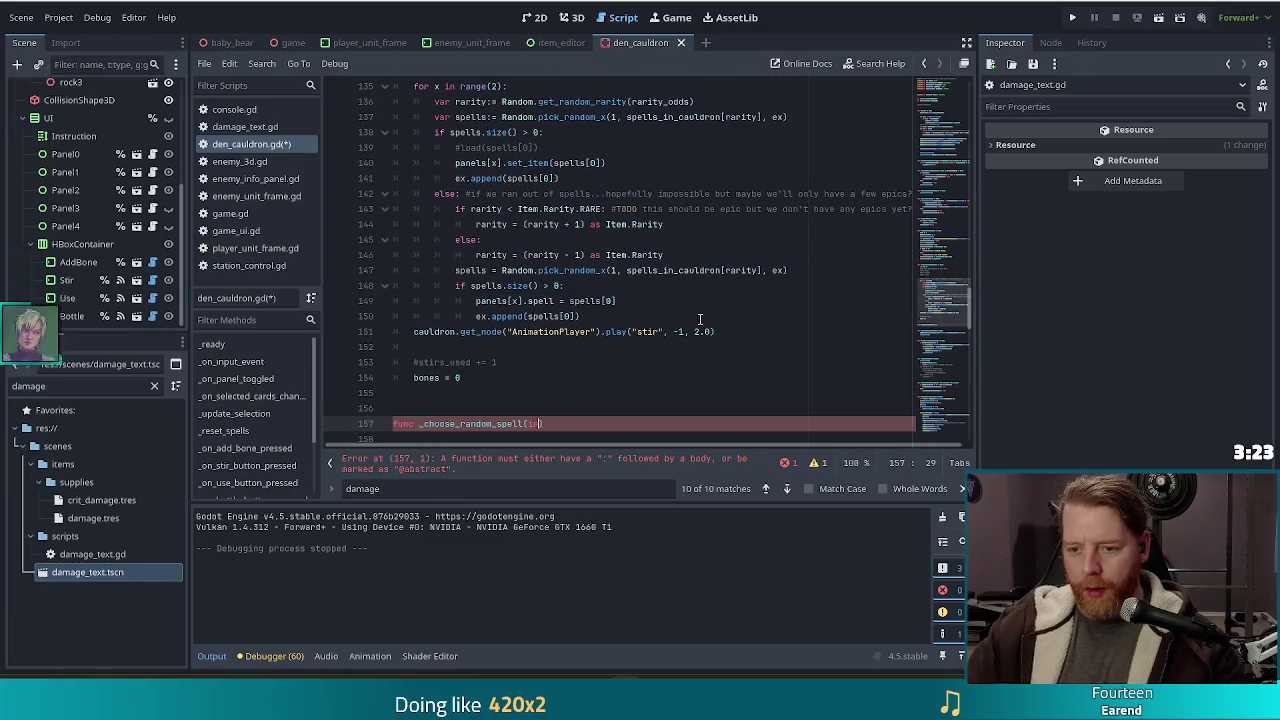
text(p_)
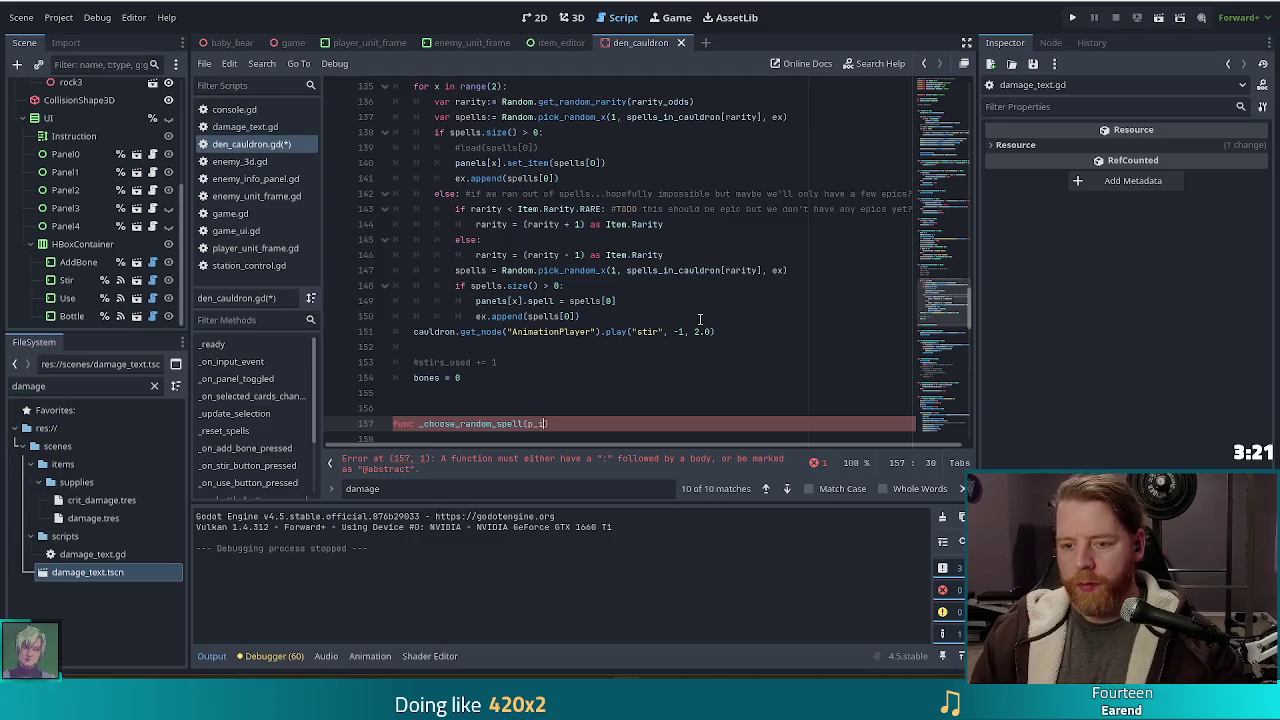
text(ndex:)
scroll(698, 318, up, 2)
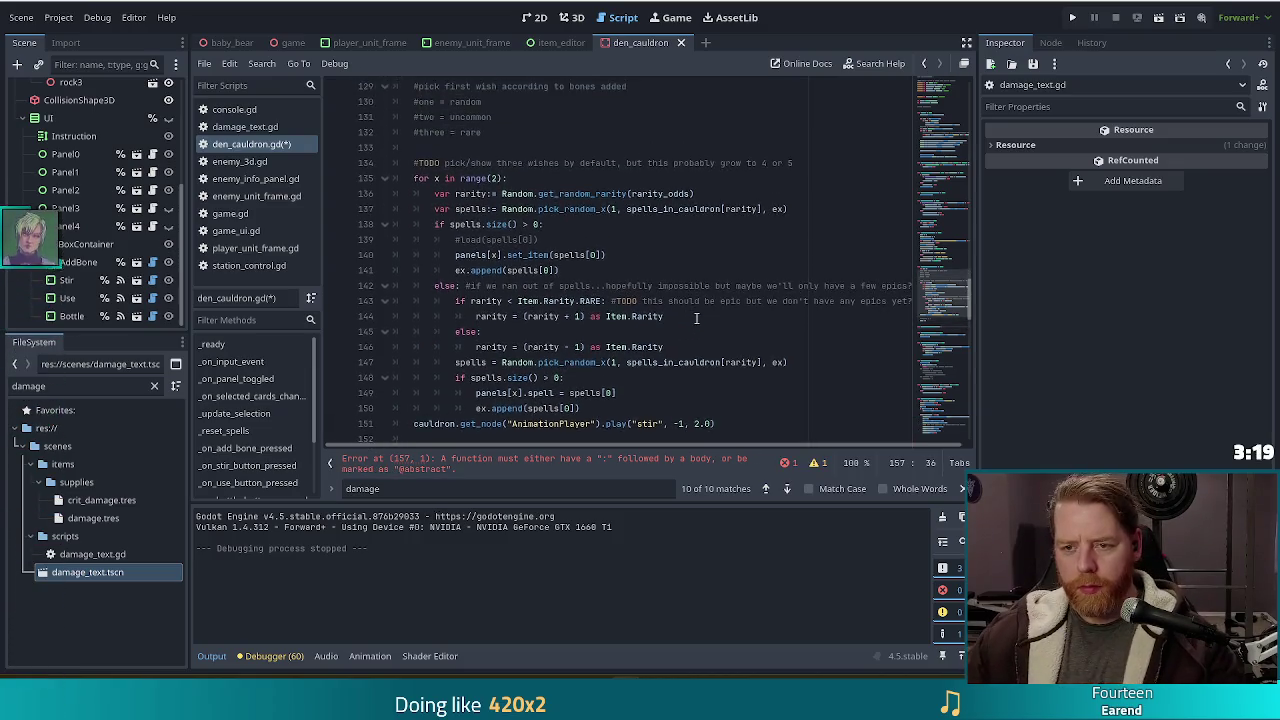
scroll(697, 318, down, 2)
text(int, )
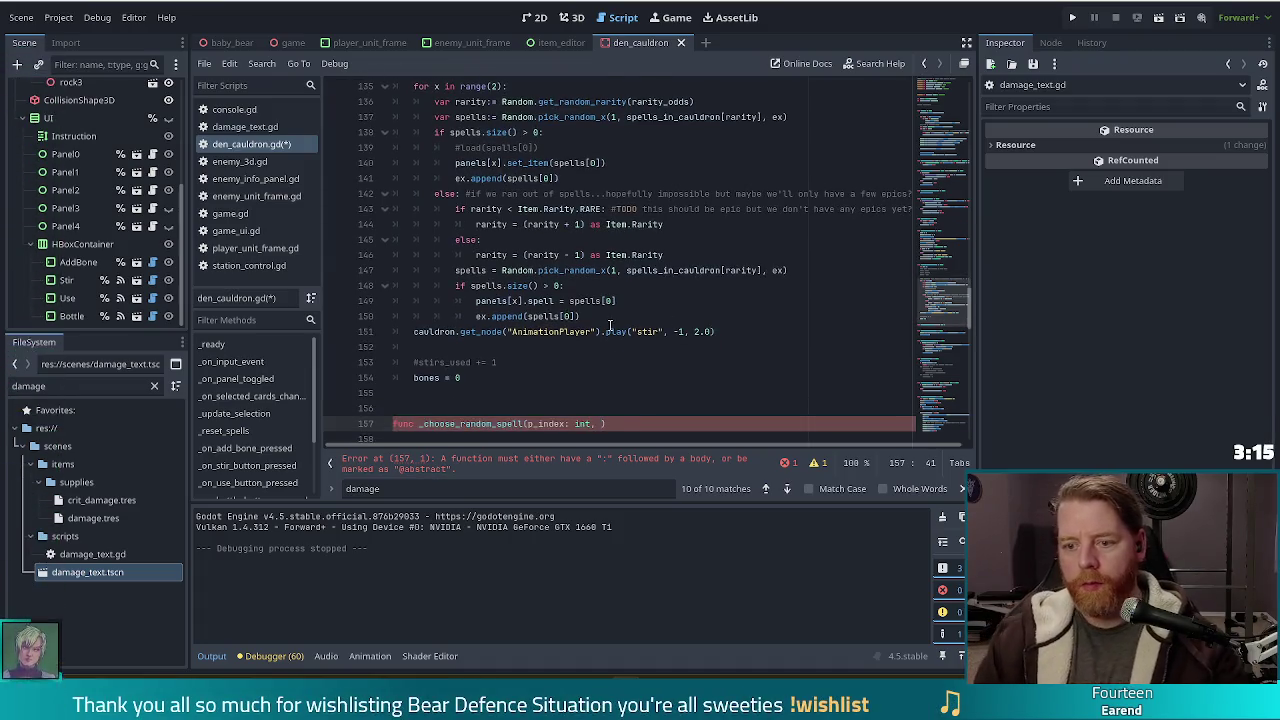
text(rarity:)
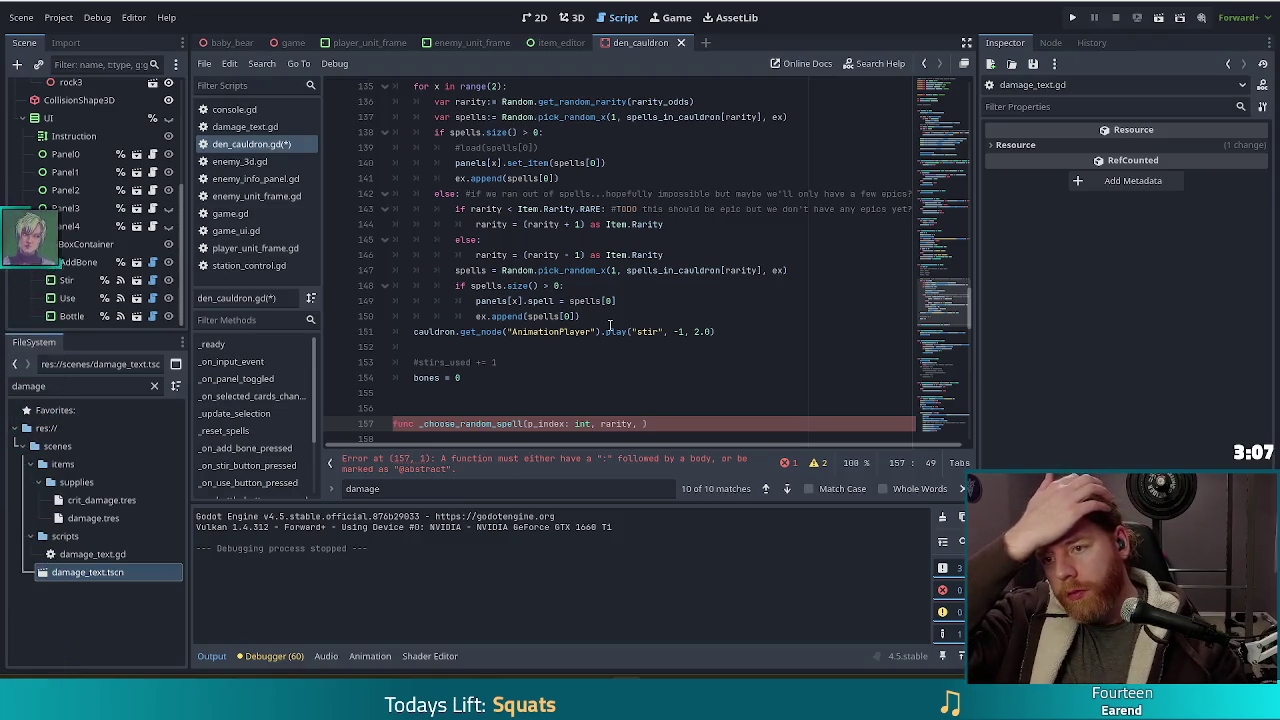
scroll(539, 234, up, 2)
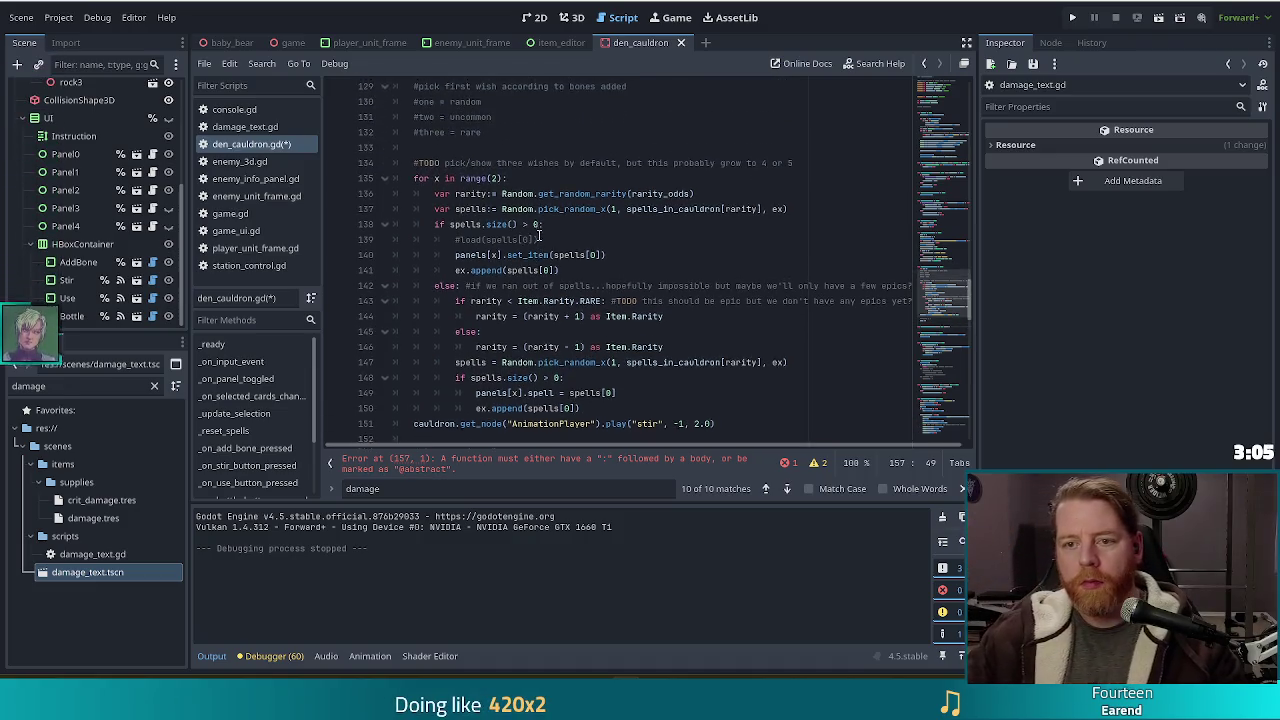
Step: Back at line 157, delete the rarity parameter from the _choose_random_spell declaration
scroll(539, 234, up, 1)
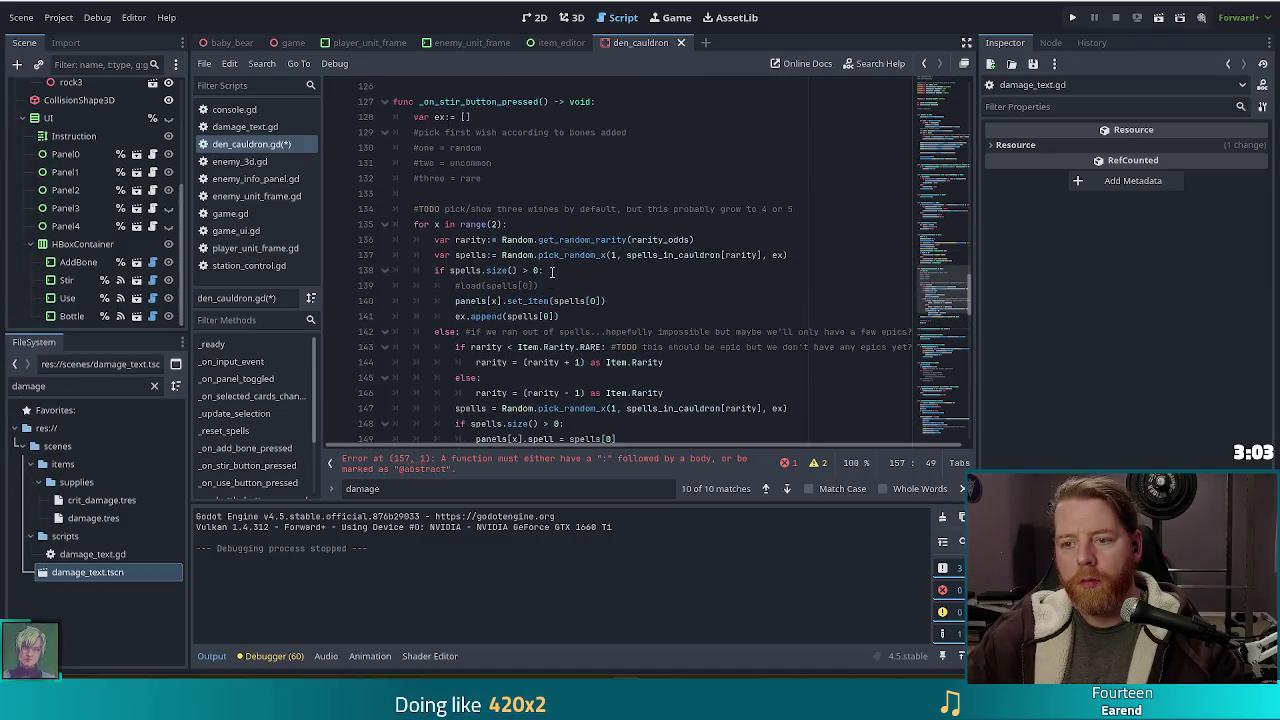
scroll(540, 330, down, 4)
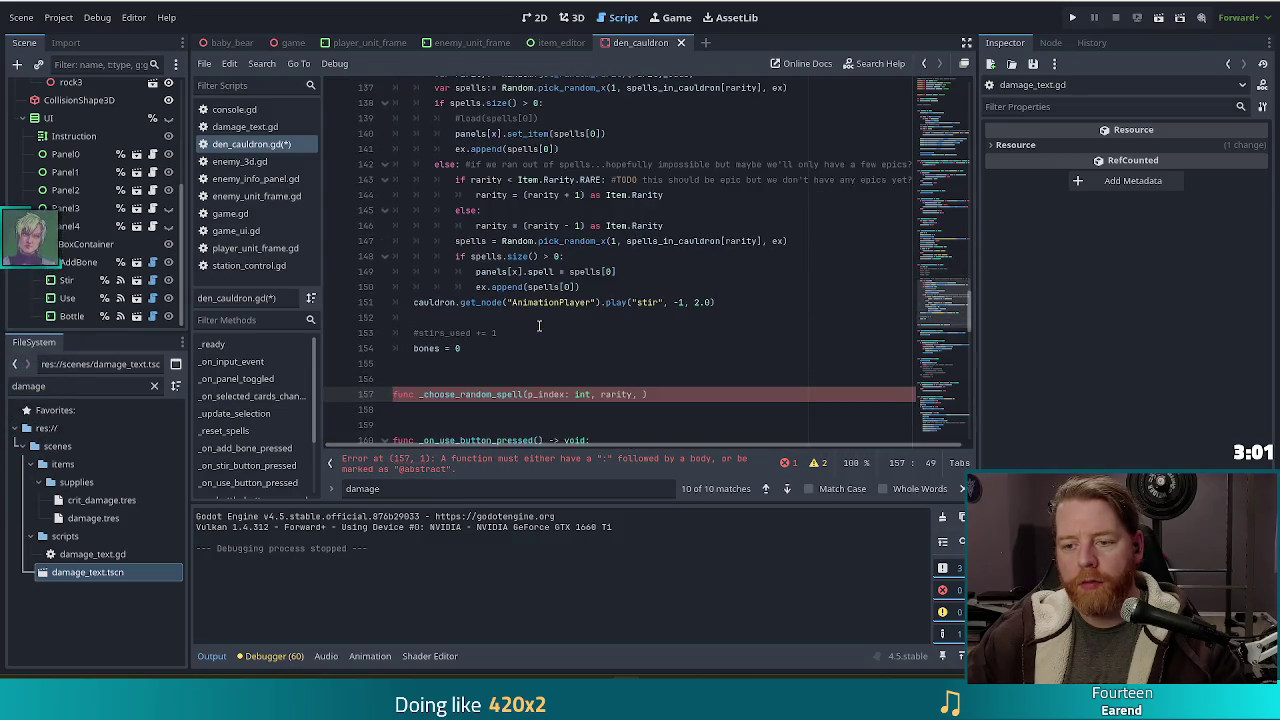
scroll(539, 325, up, 3)
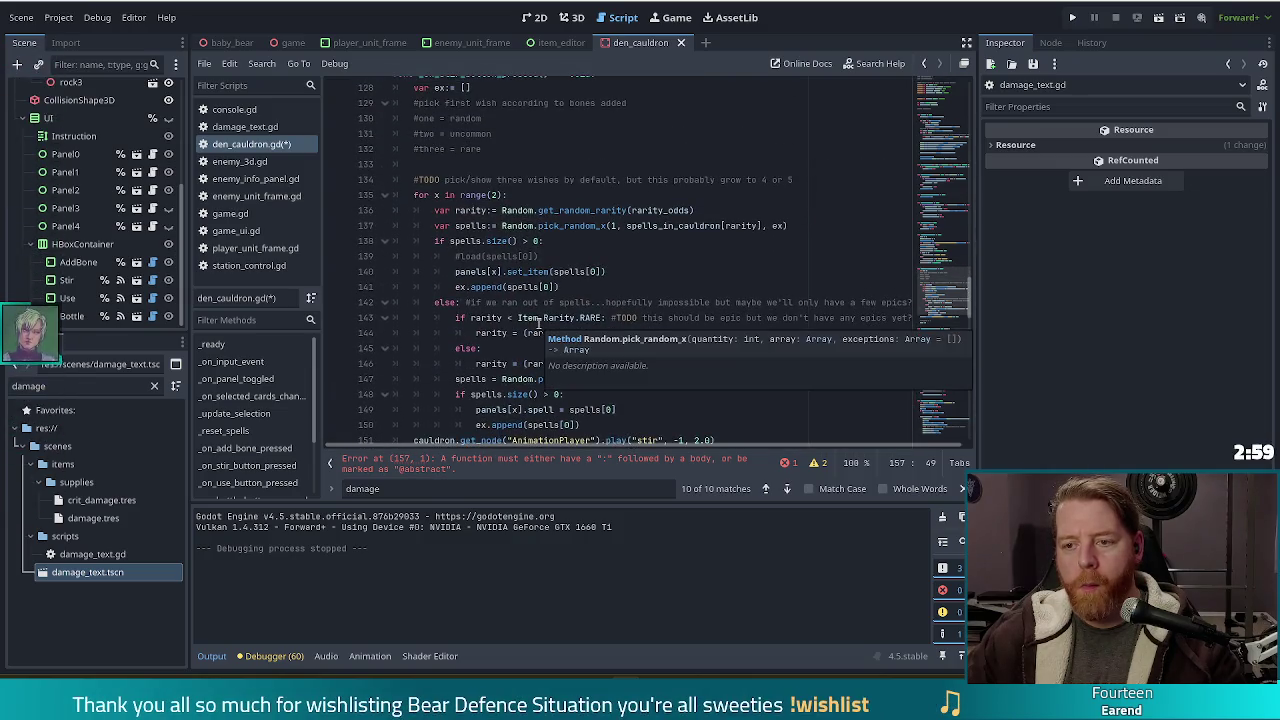
scroll(702, 222, down, 4)
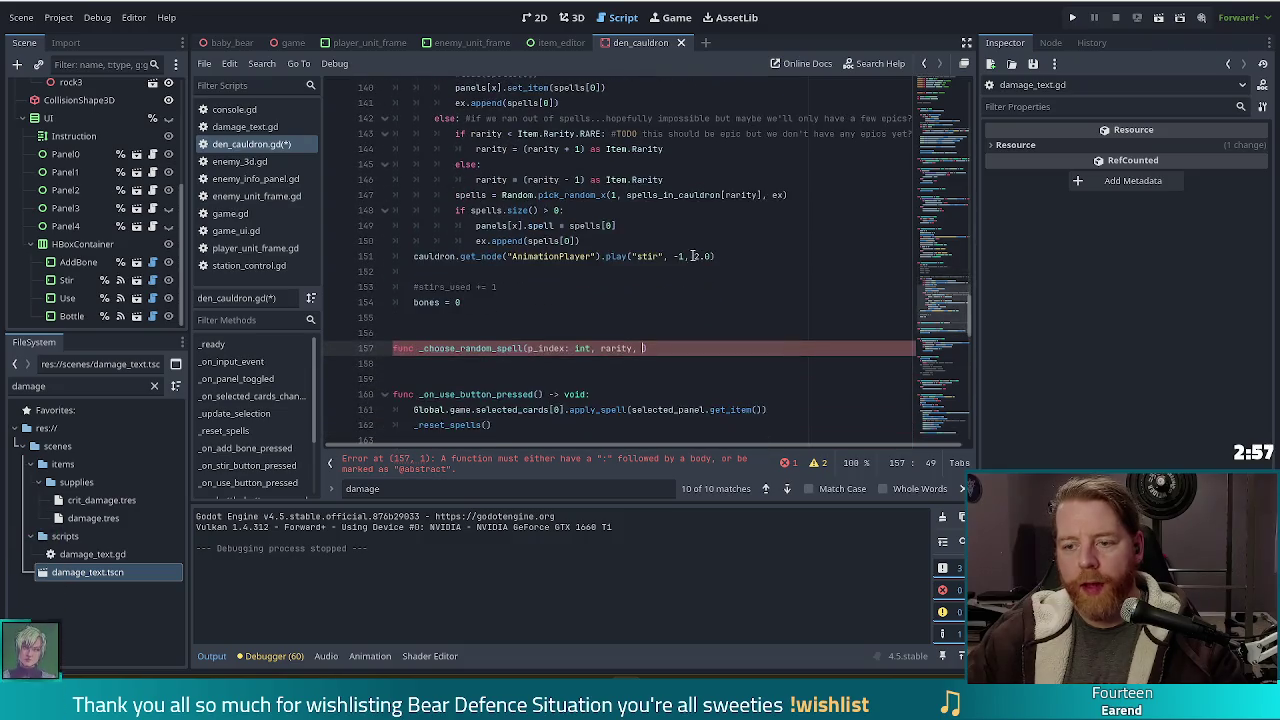
key(BackSpace)
key(BackSpace)
key(BackSpace)
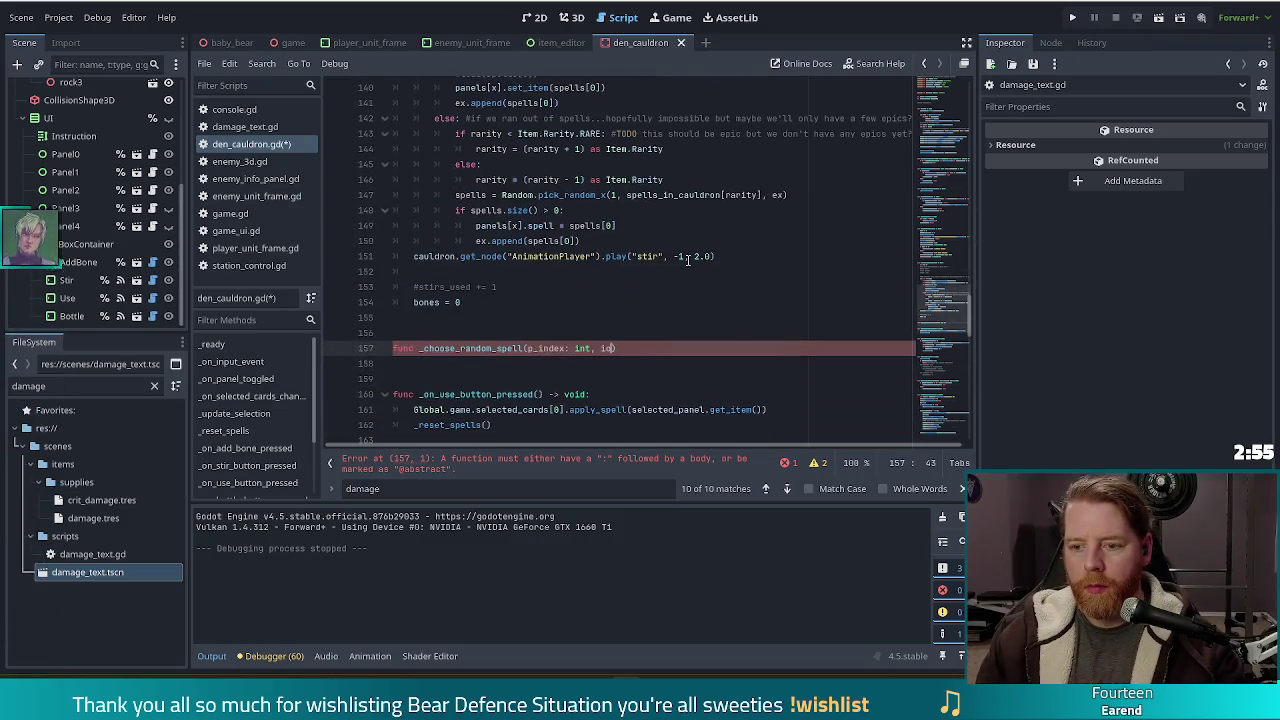
Step: Give the helper parameters options: Array[Spell], ex: Array[Spell] followed by '->', then select p_index
text(tions)
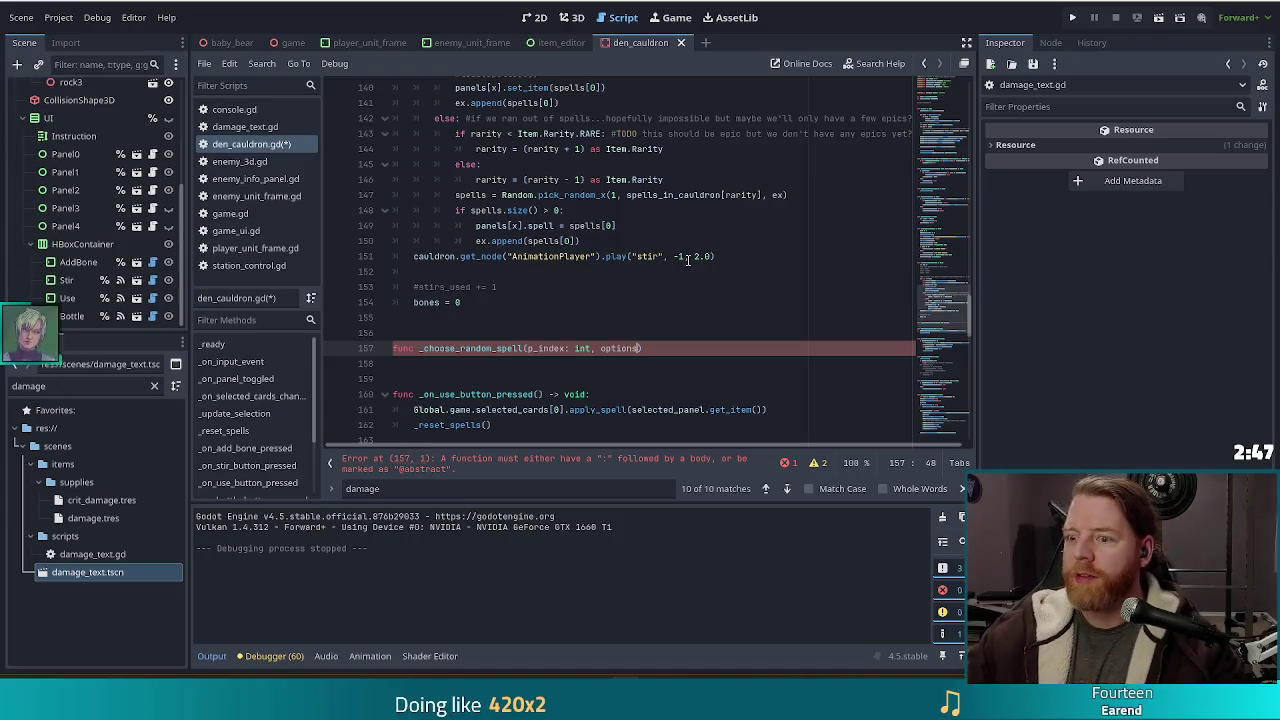
text(: Array)
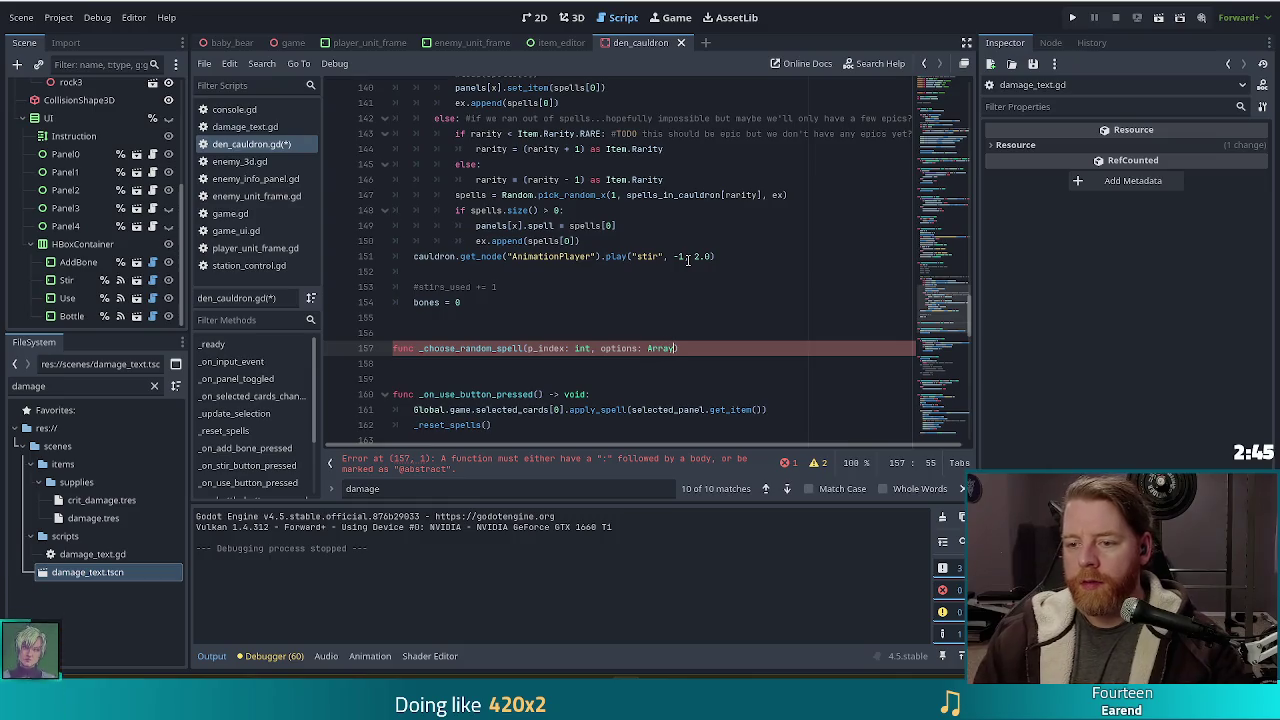
text([)
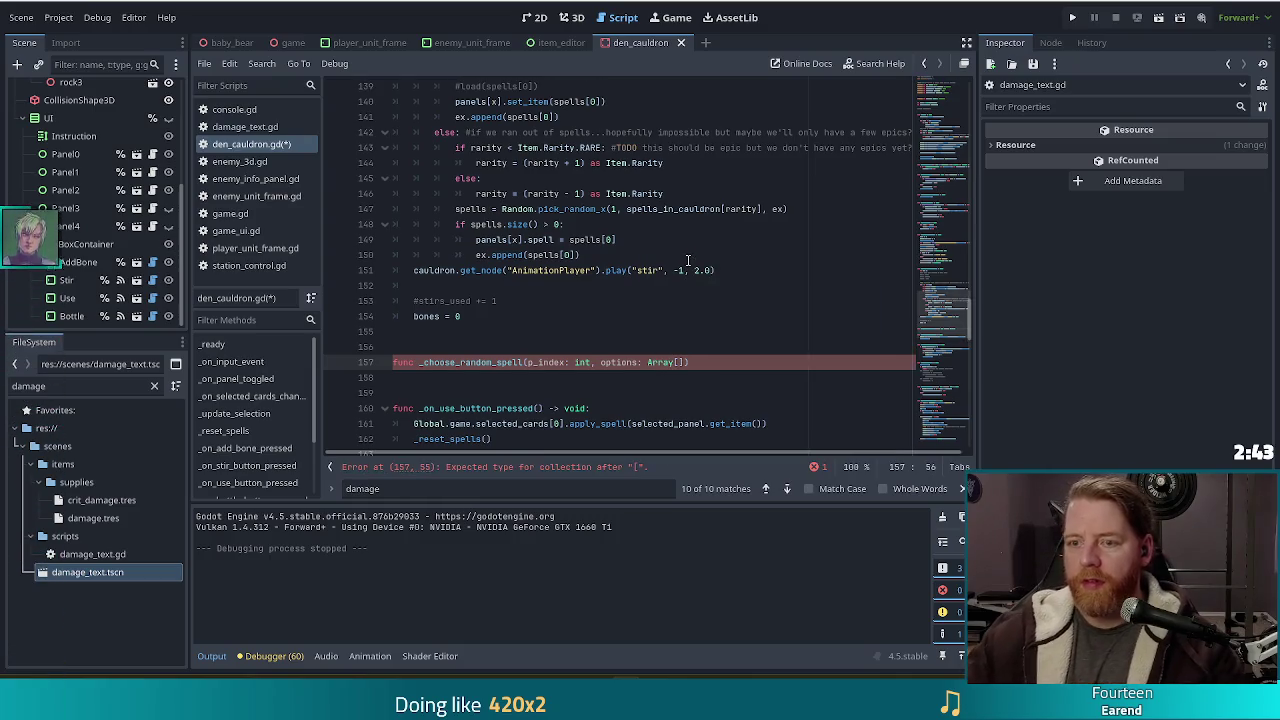
scroll(688, 260, up, 5)
scroll(706, 316, down, 4)
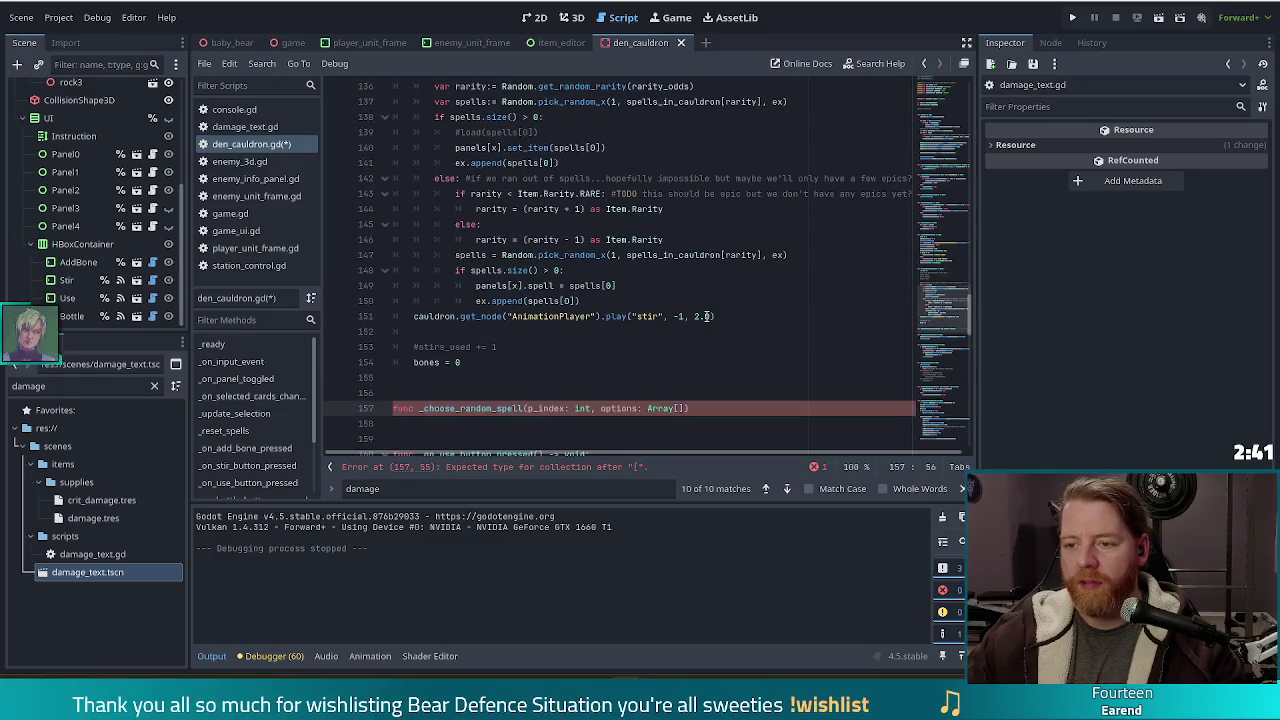
text(Spell)
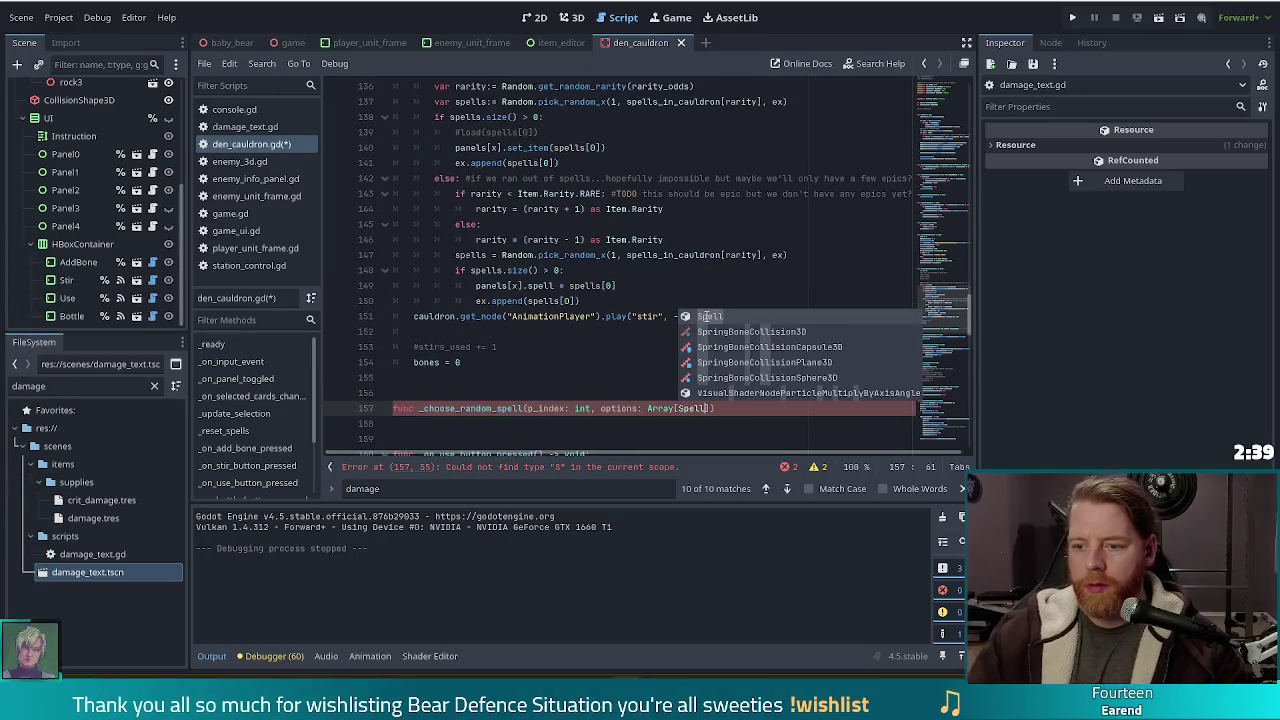
text(], e)
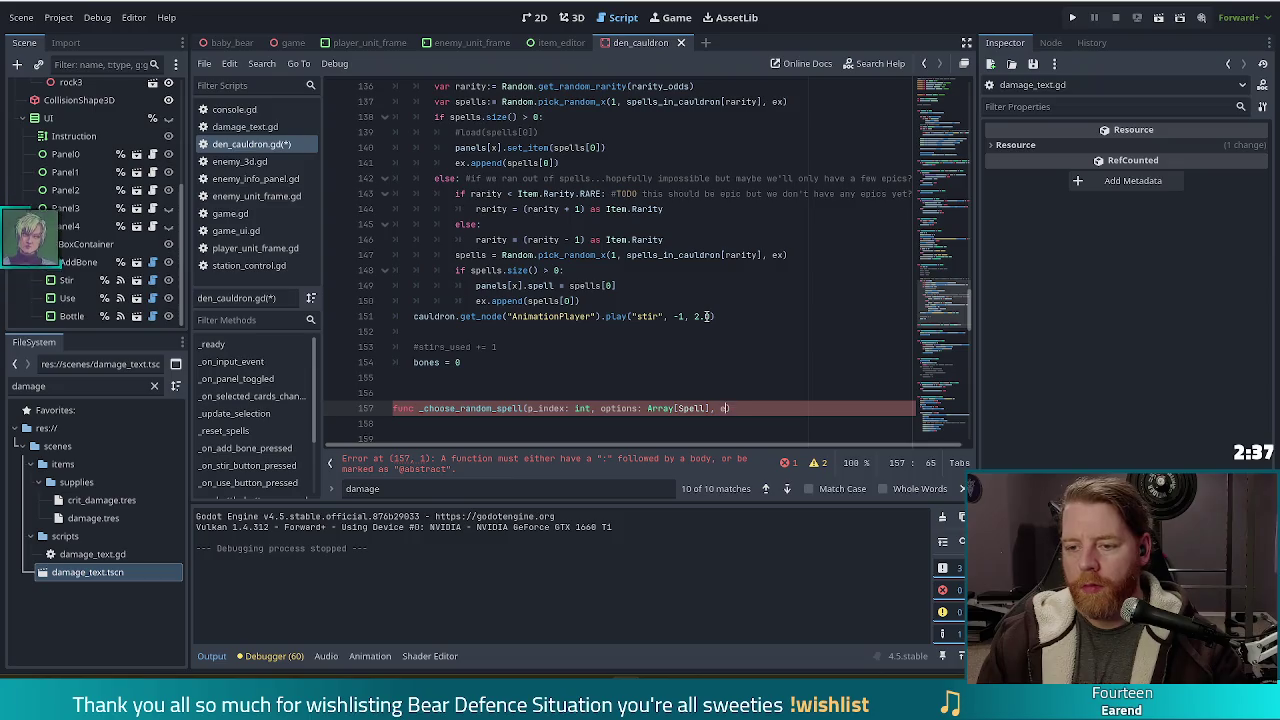
text(x: Array)
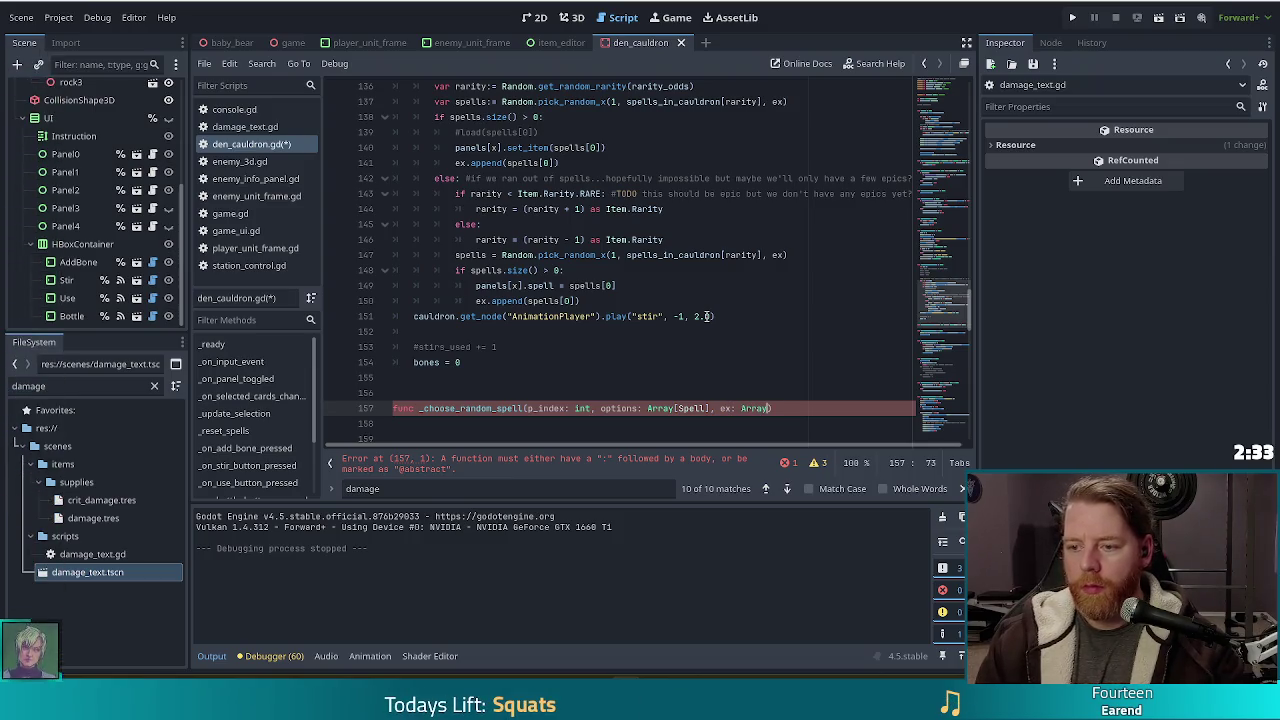
text([Spell)
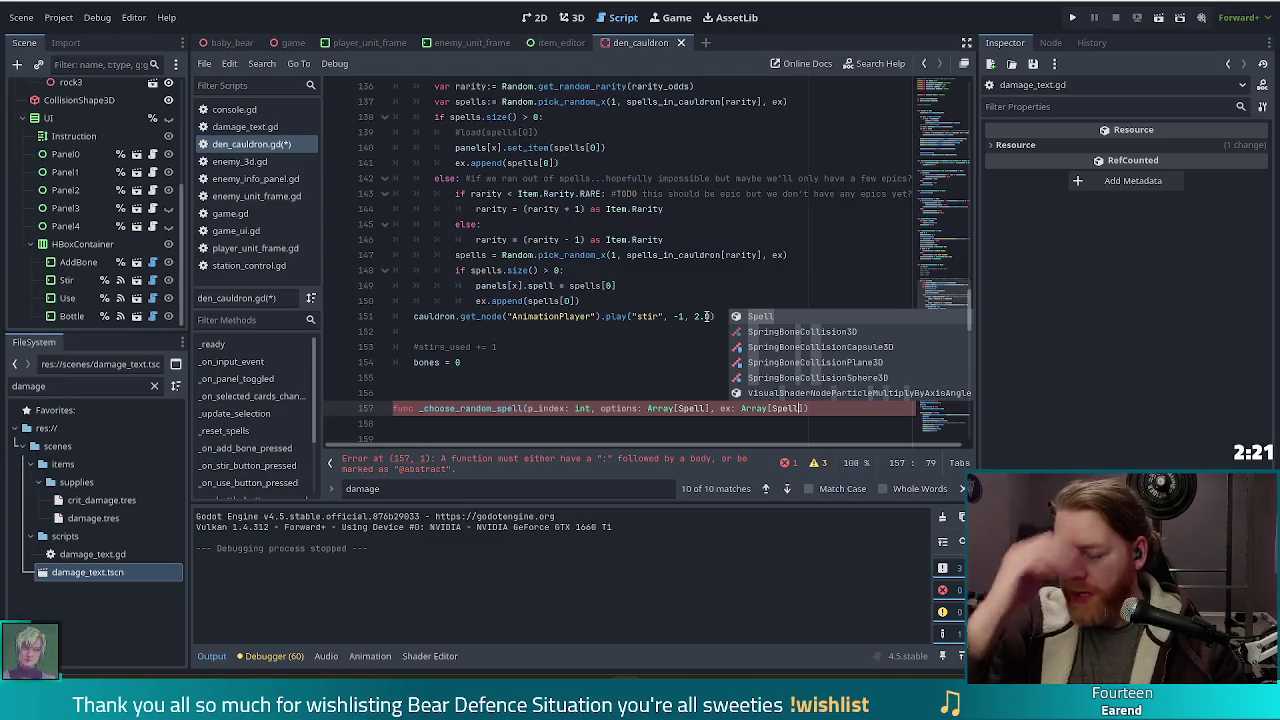
text(]))
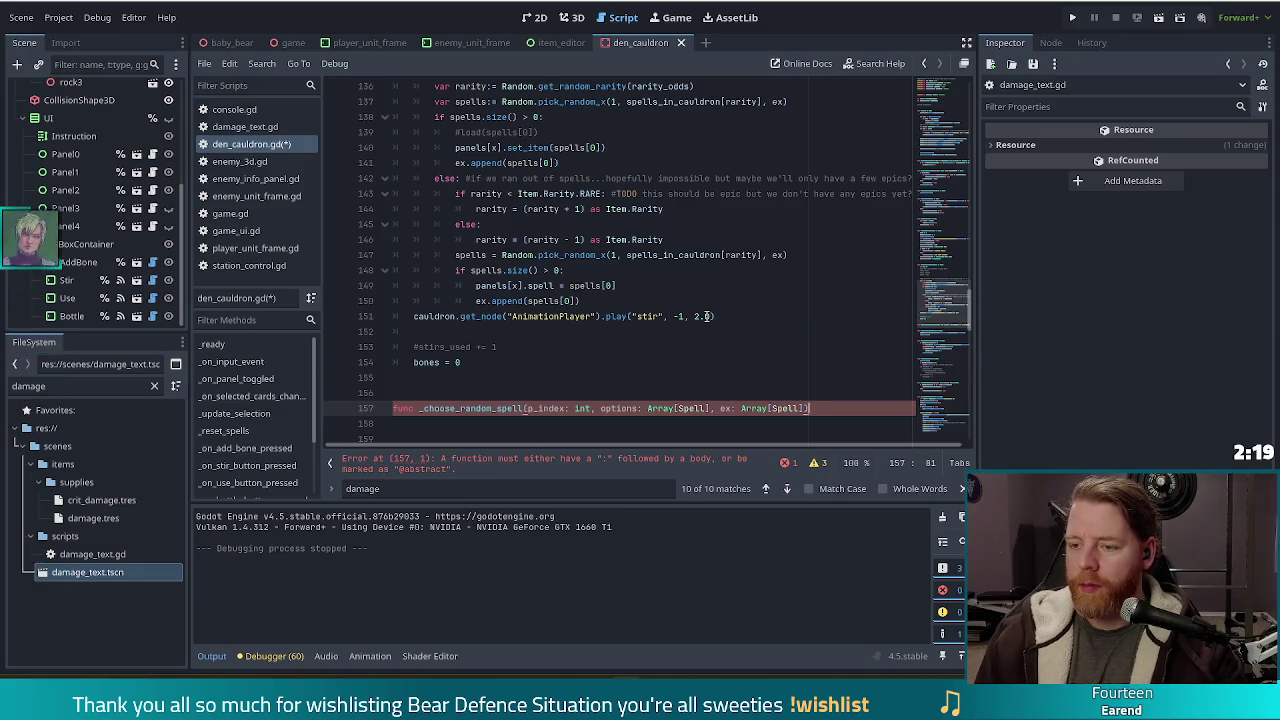
text( ->)
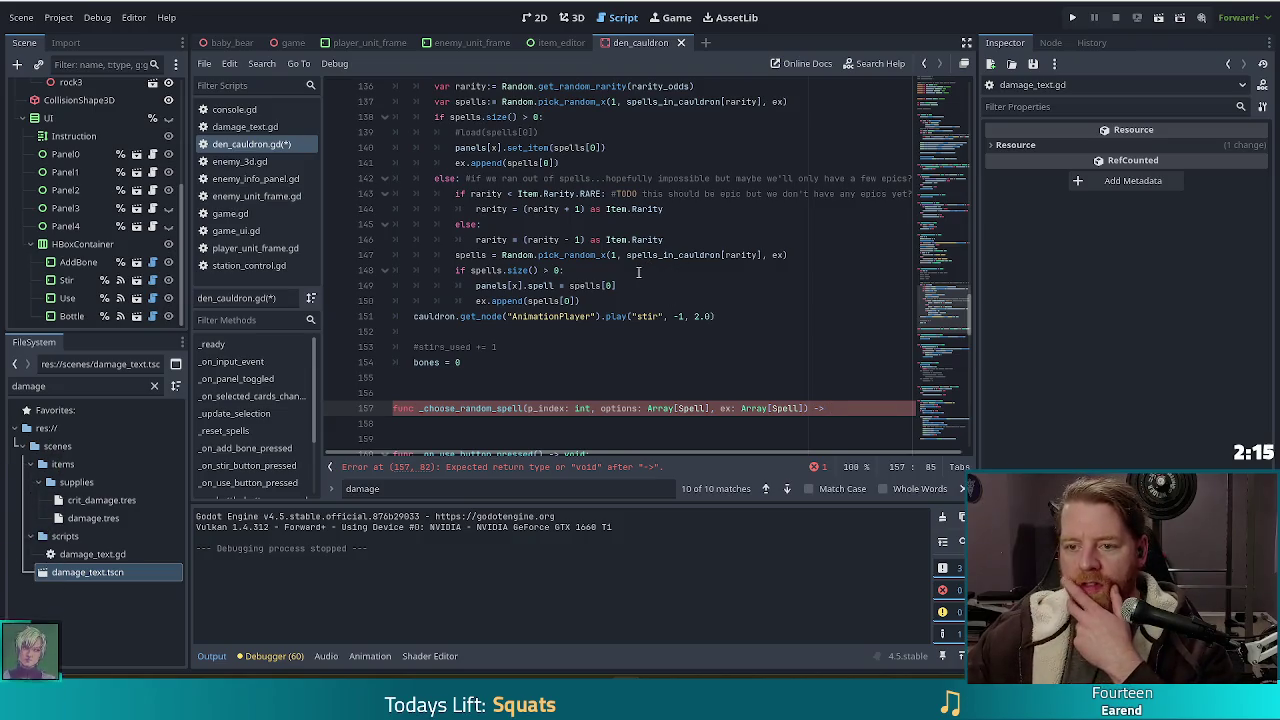
scroll(638, 272, up, 2)
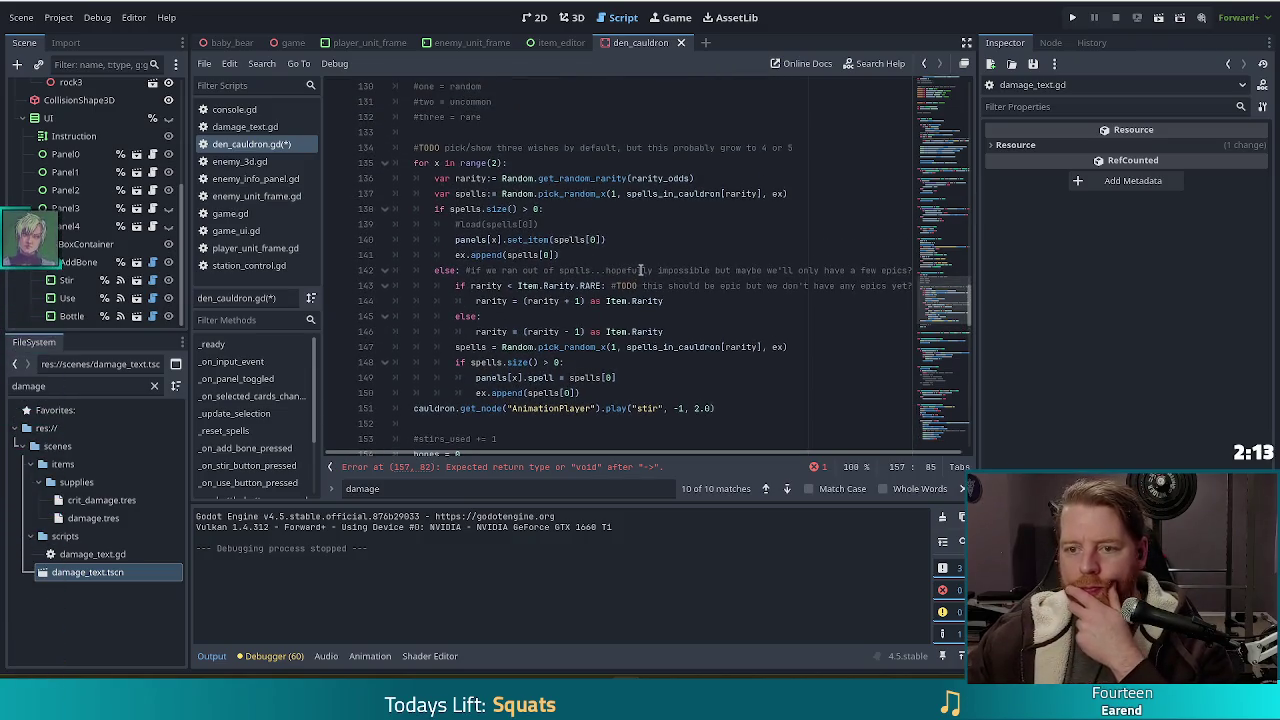
scroll(640, 270, down, 3)
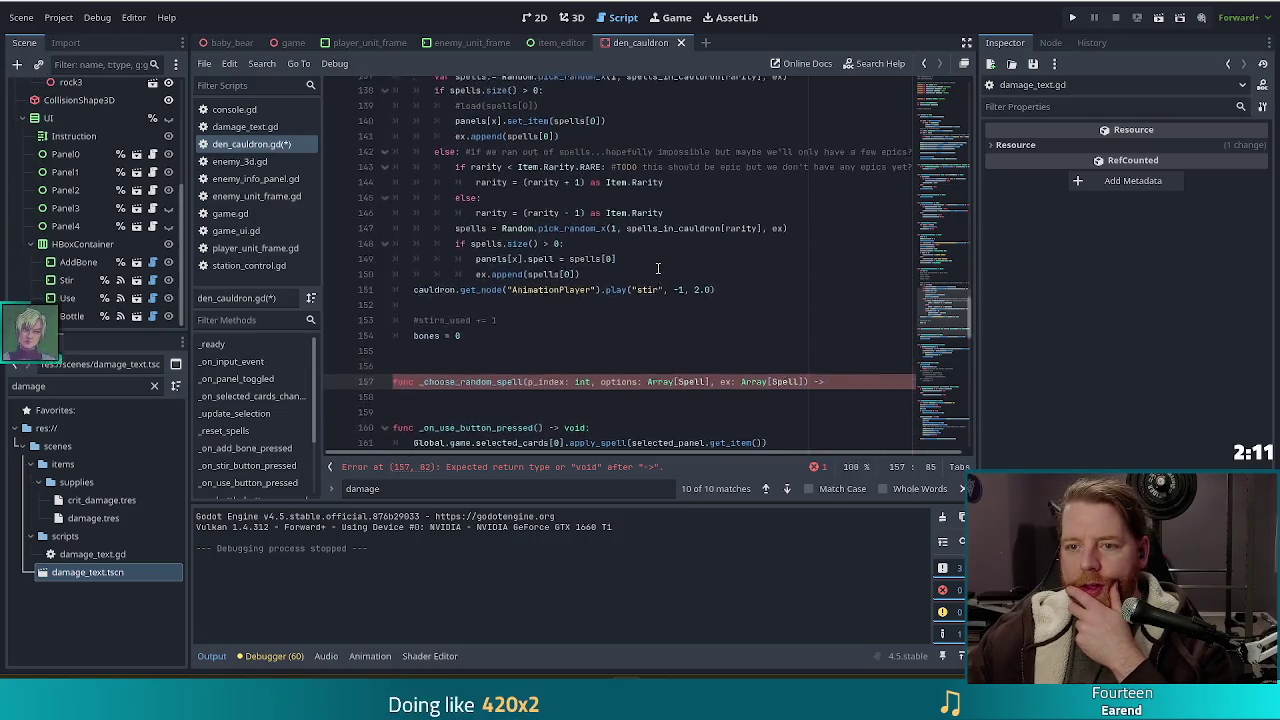
scroll(658, 268, up, 3)
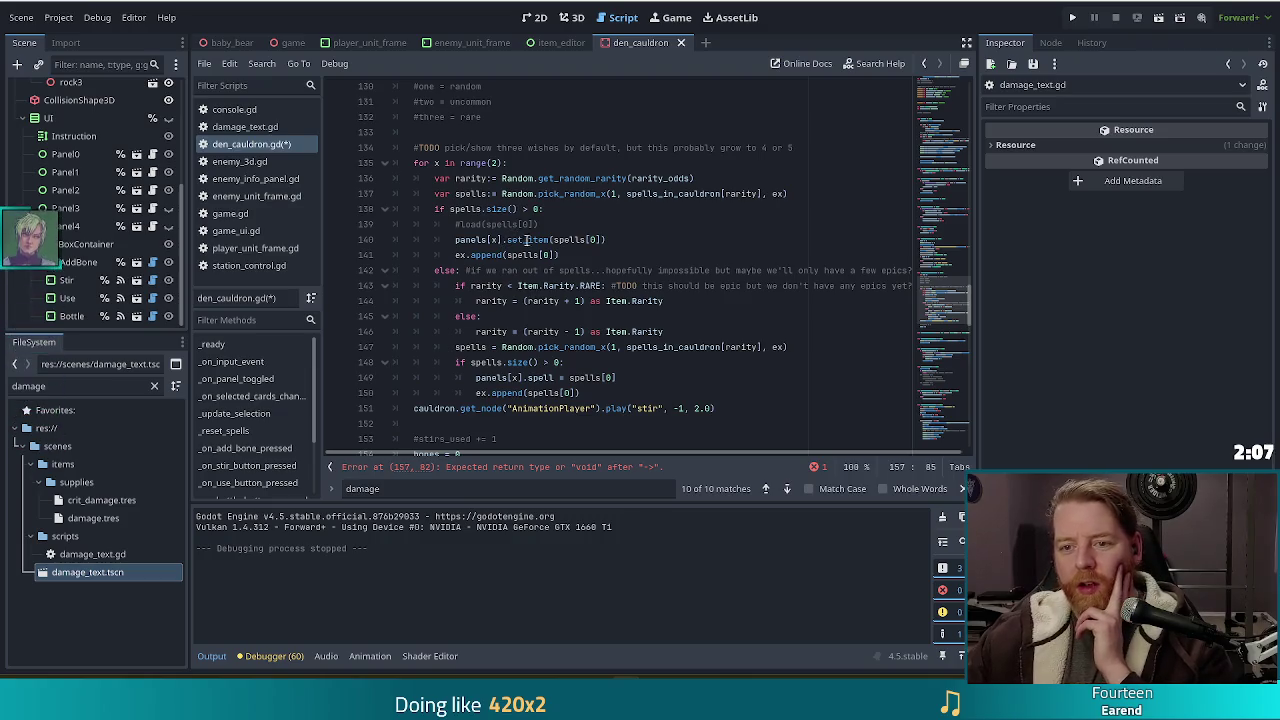
scroll(524, 272, down, 3)
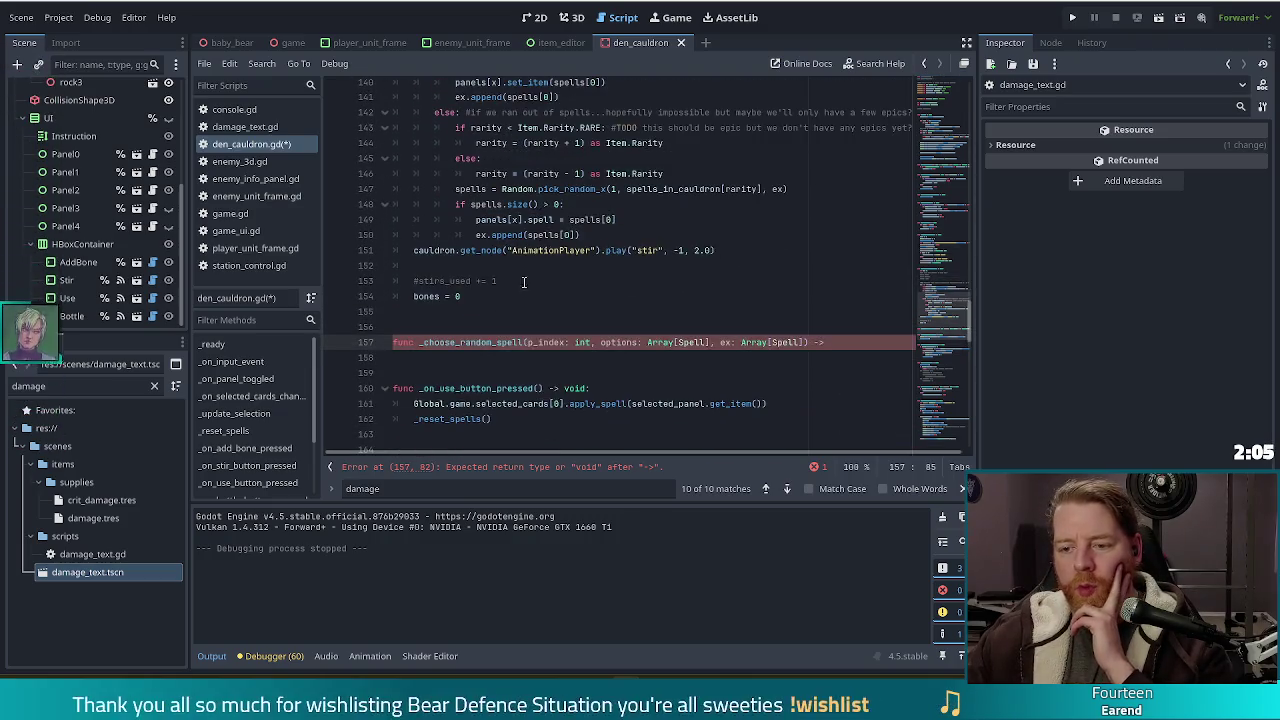
drag(598, 342, 528, 342)
Step: Remove p_index and finish the signature with -> Spell:, opening an empty body line
key(BackSpace)
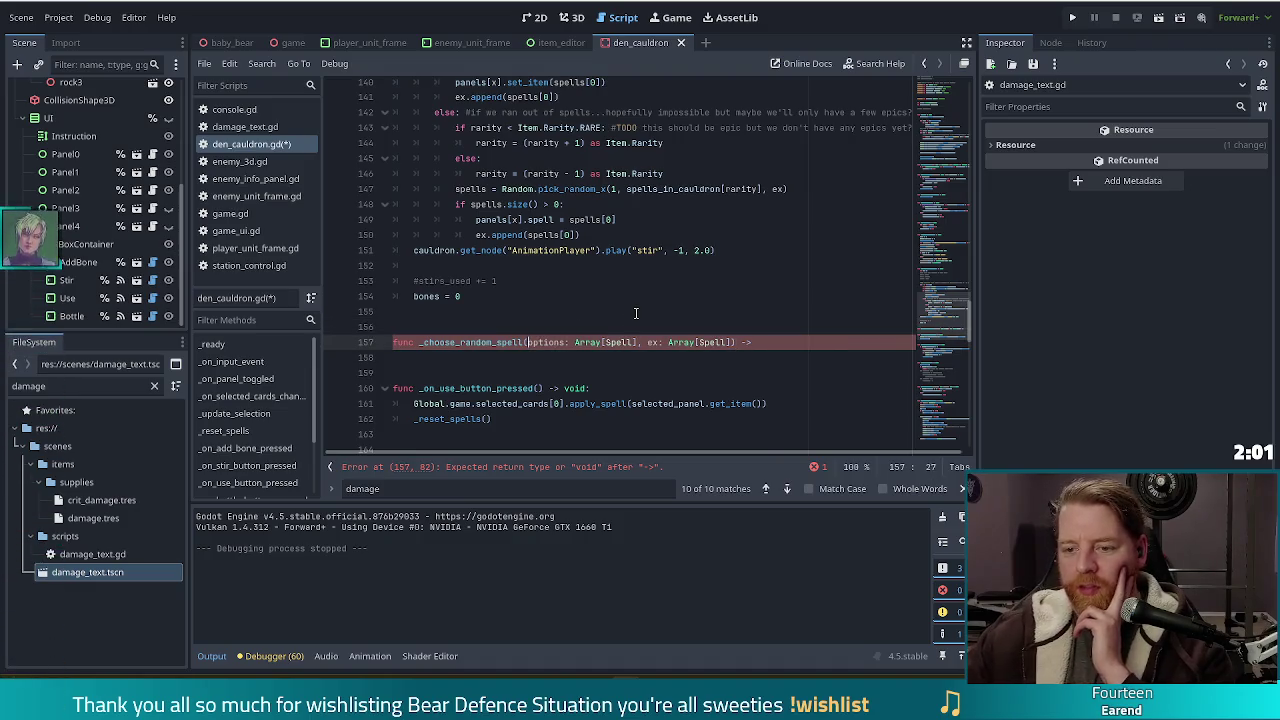
click(783, 342)
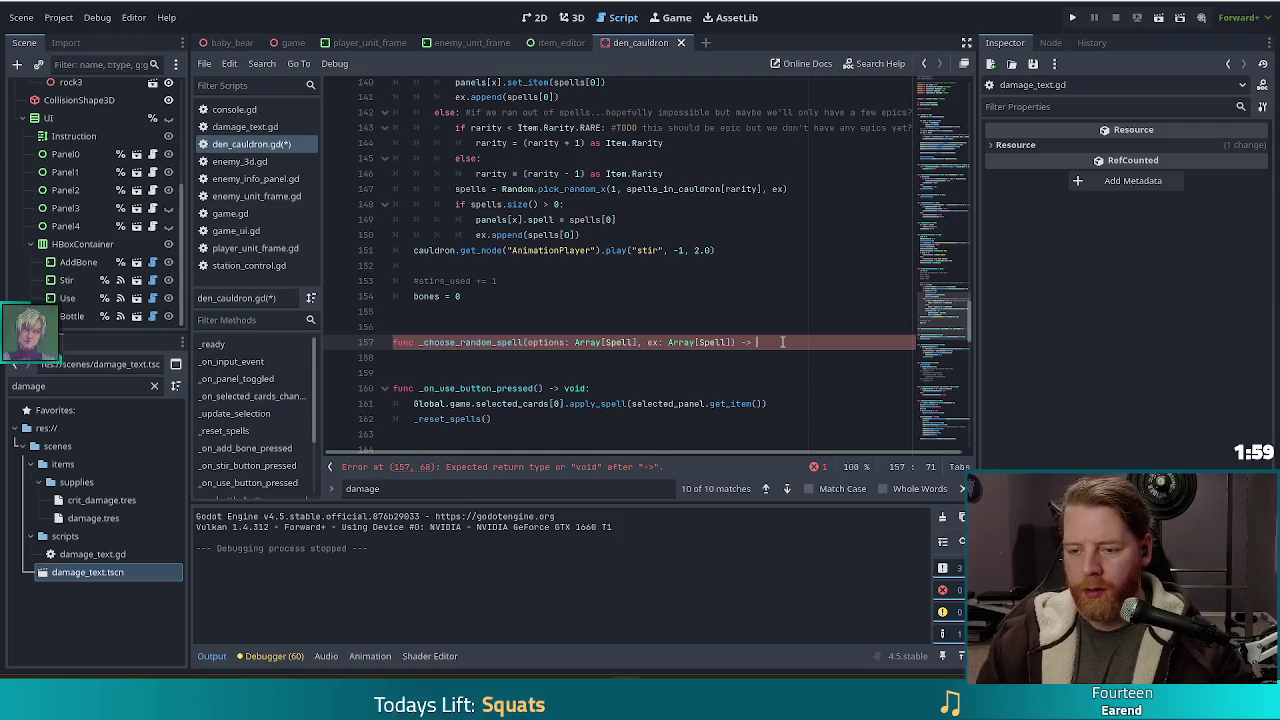
text(Spell)
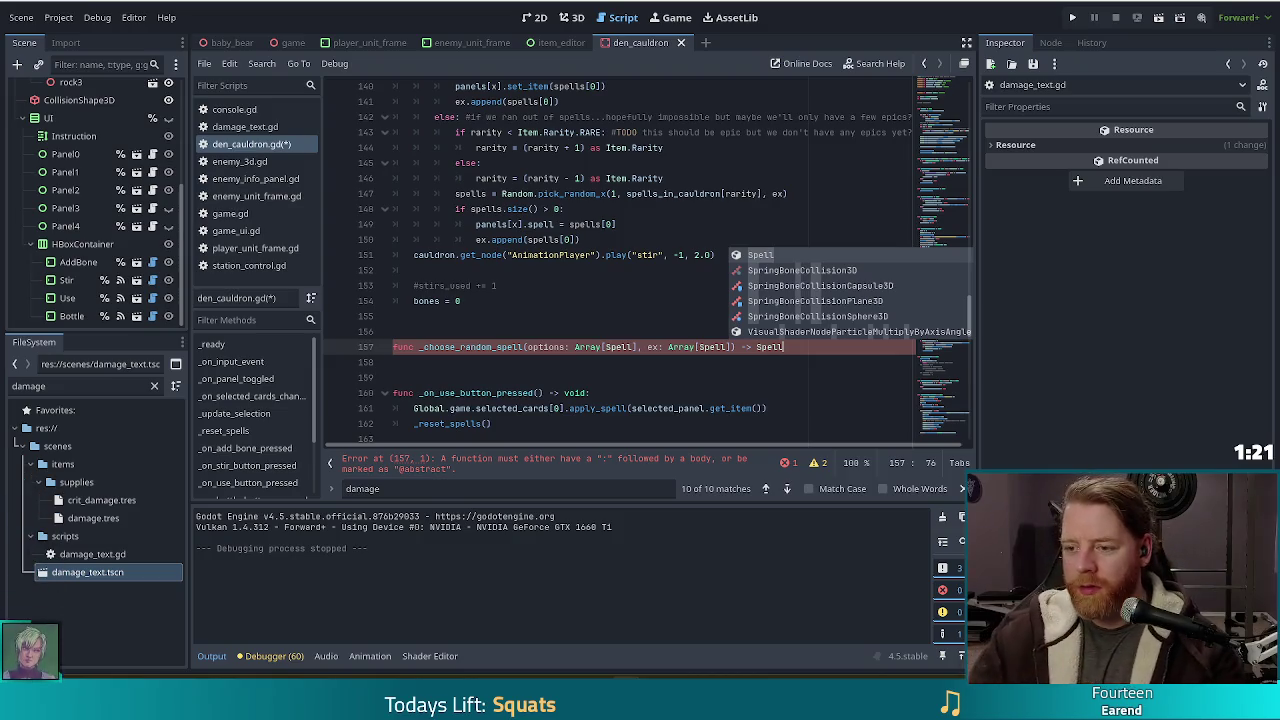
text(:)
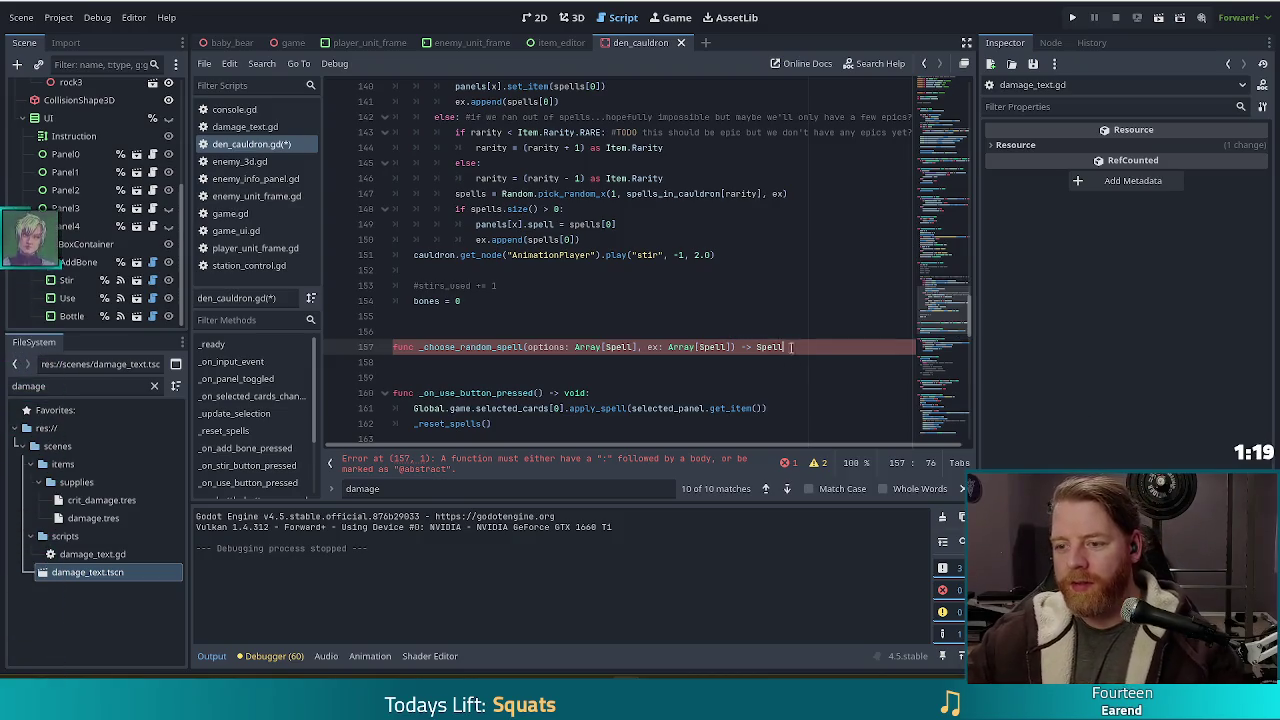
key(Return)
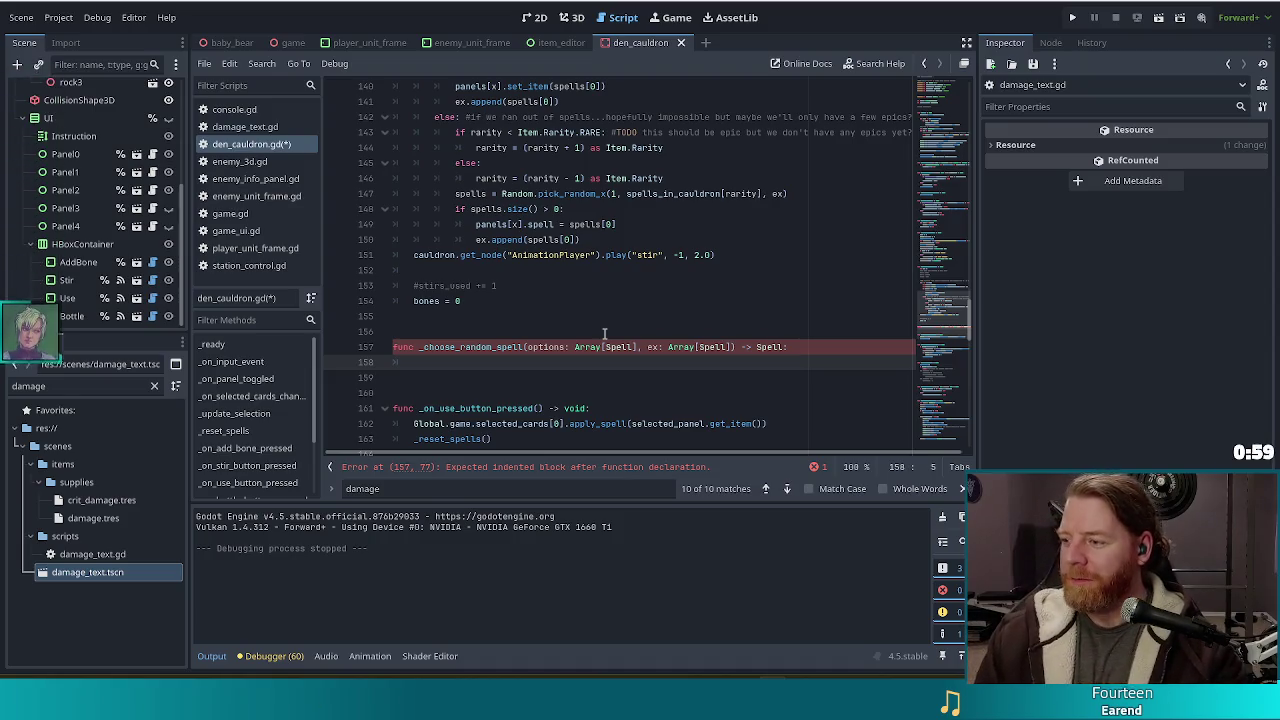
scroll(584, 240, down, 2)
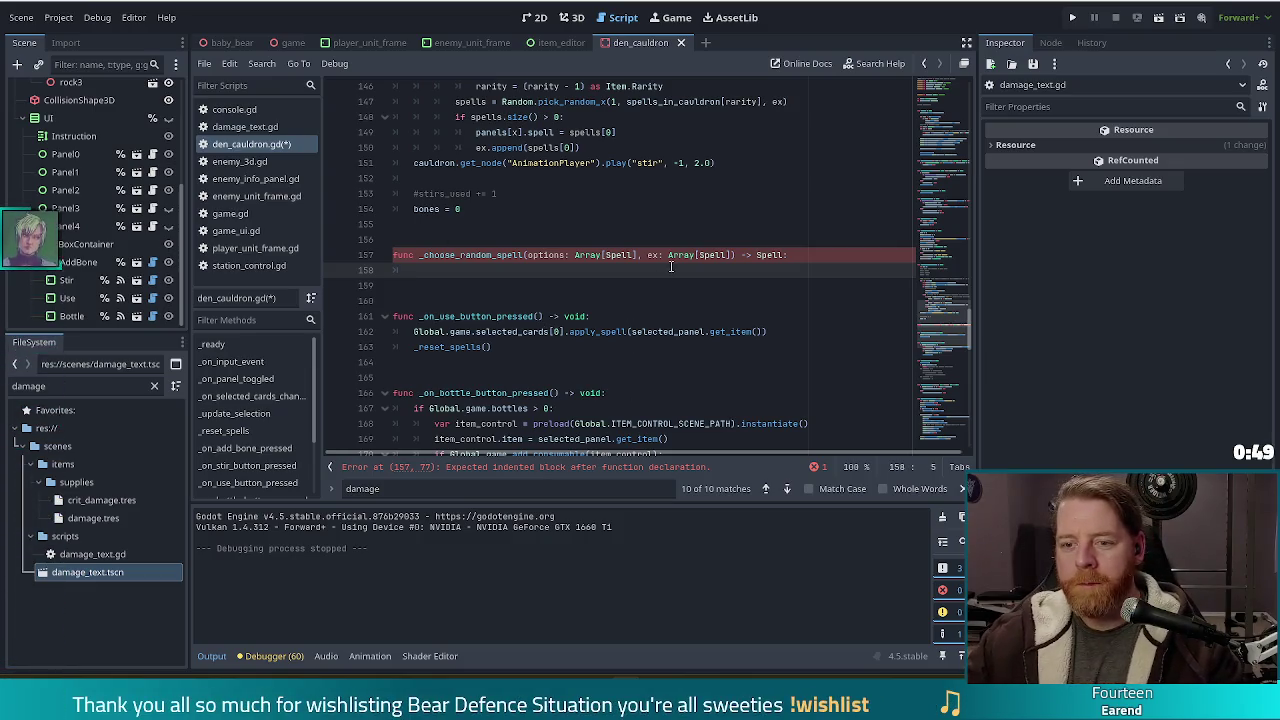
scroll(618, 258, up, 6)
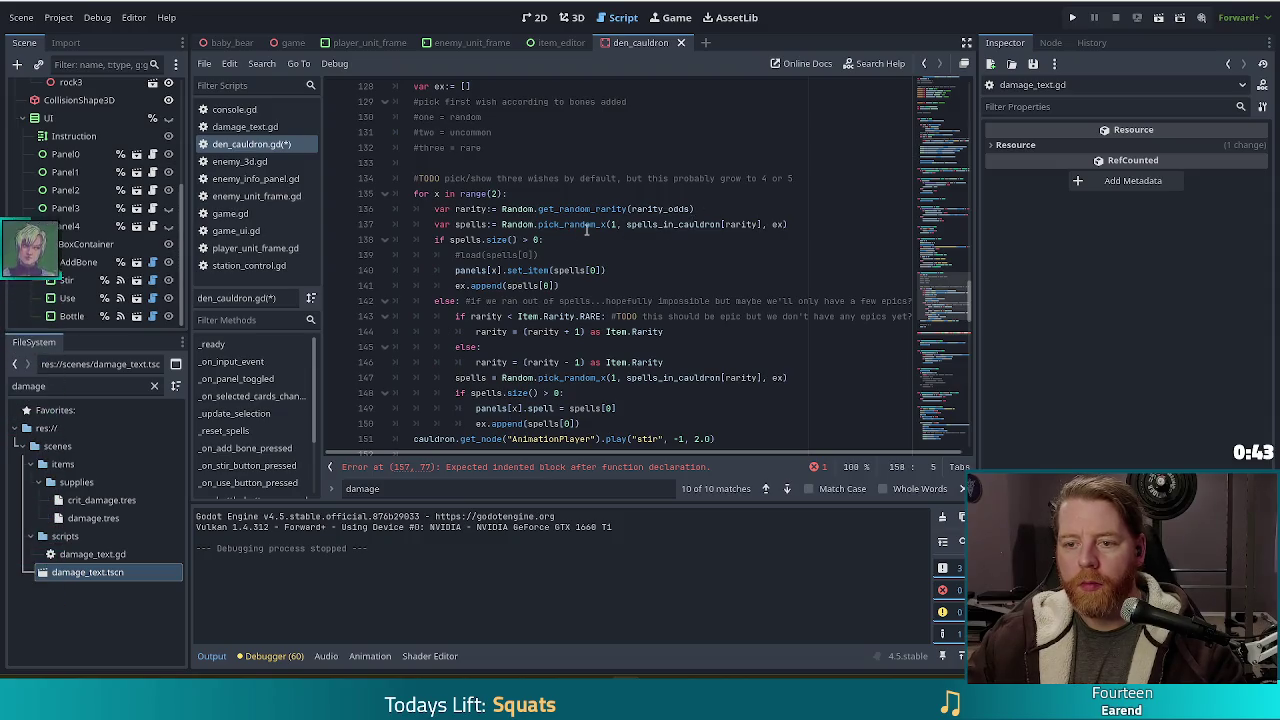
scroll(587, 229, down, 2)
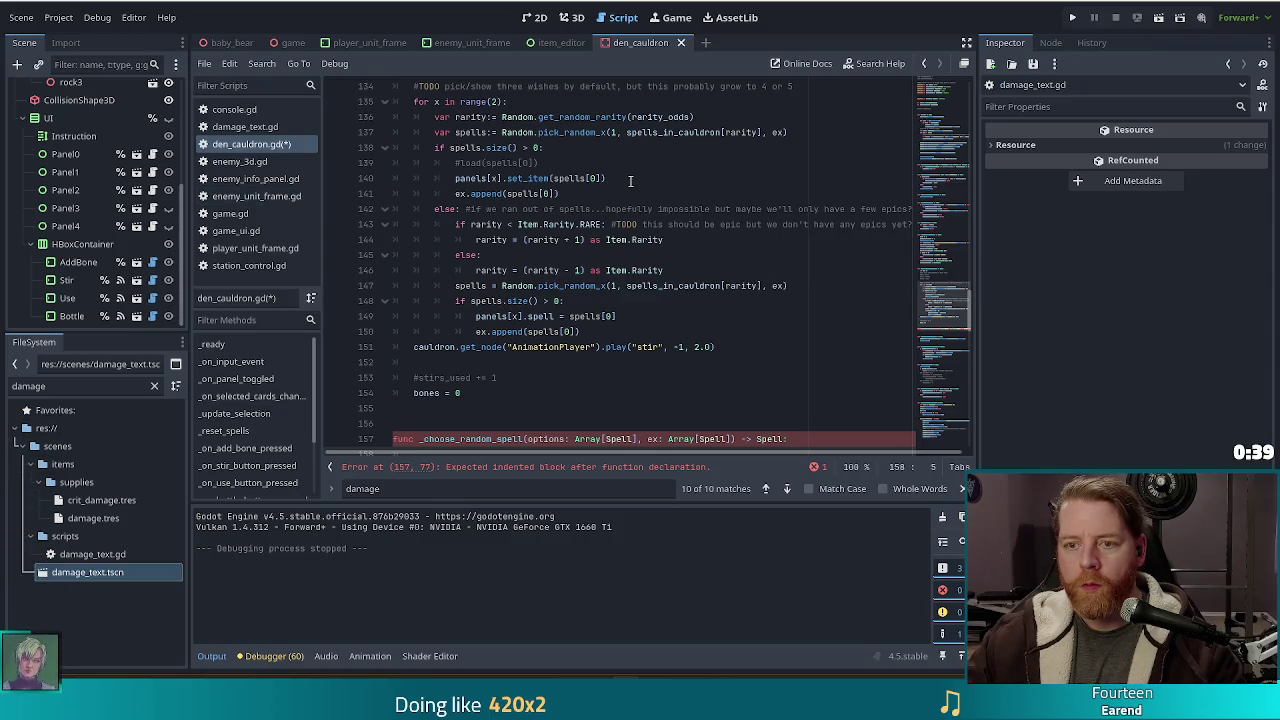
click(558, 193)
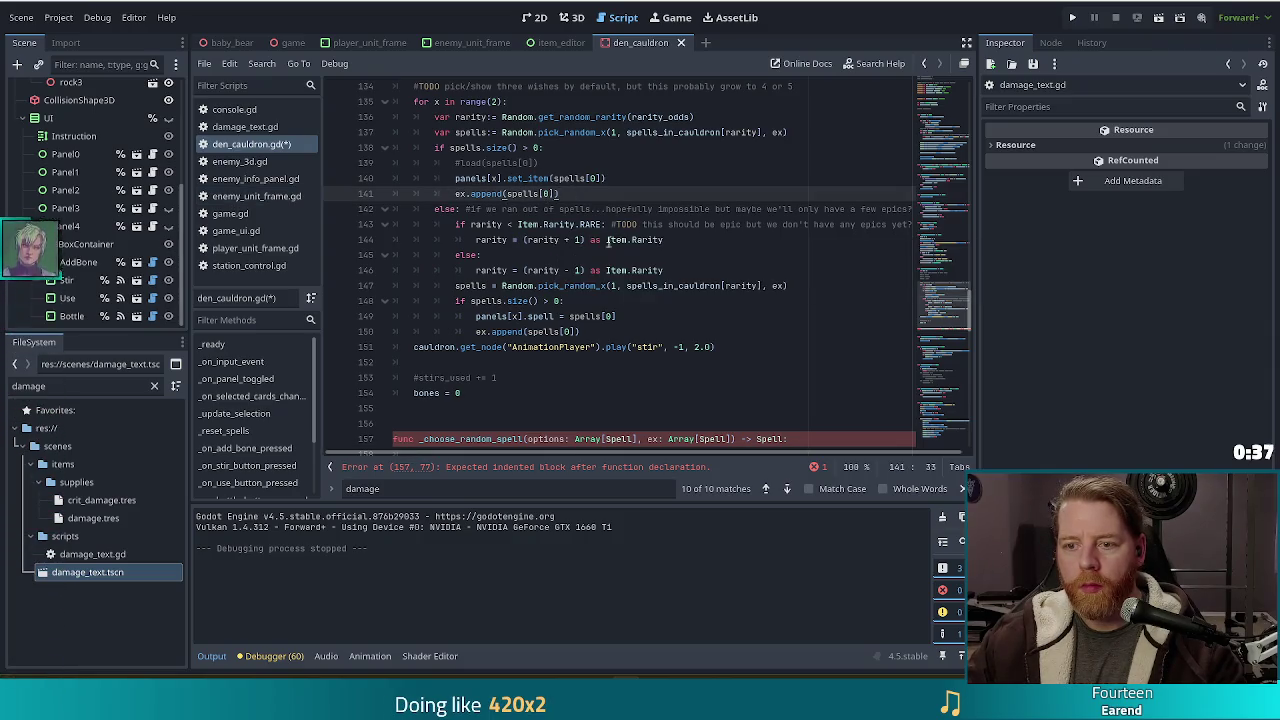
click(565, 300)
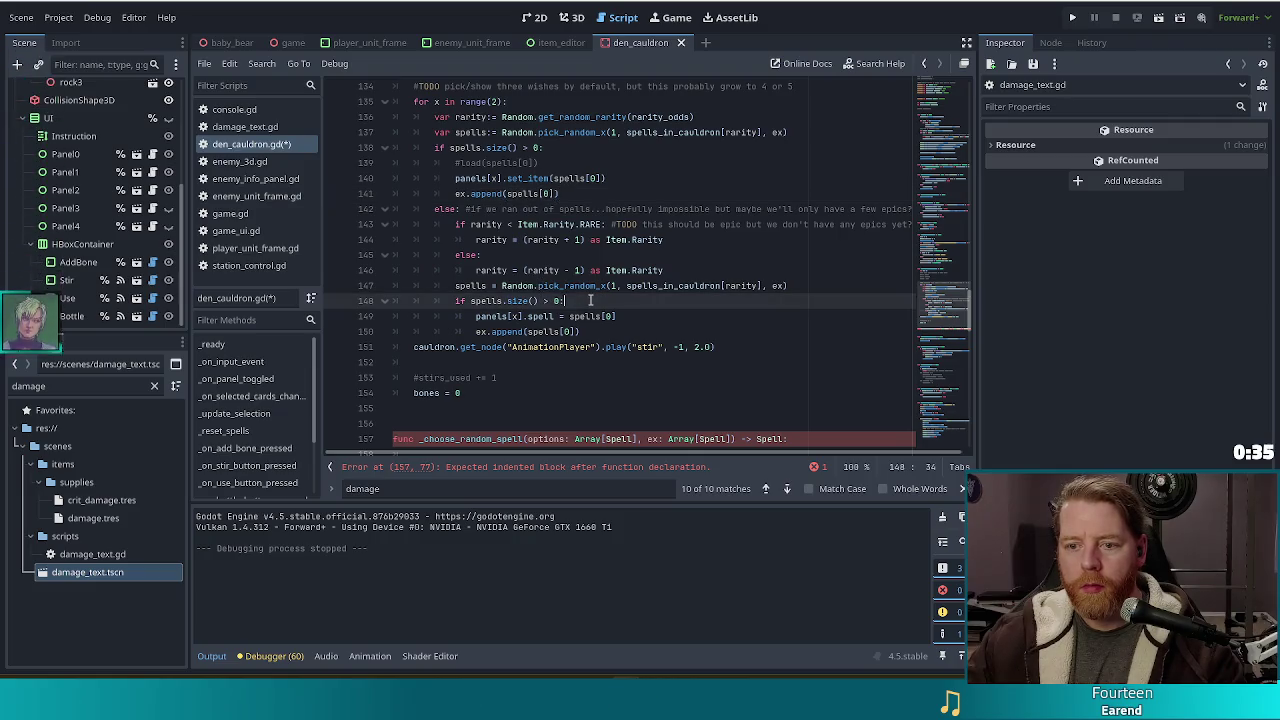
click(618, 315)
click(650, 300)
click(800, 287)
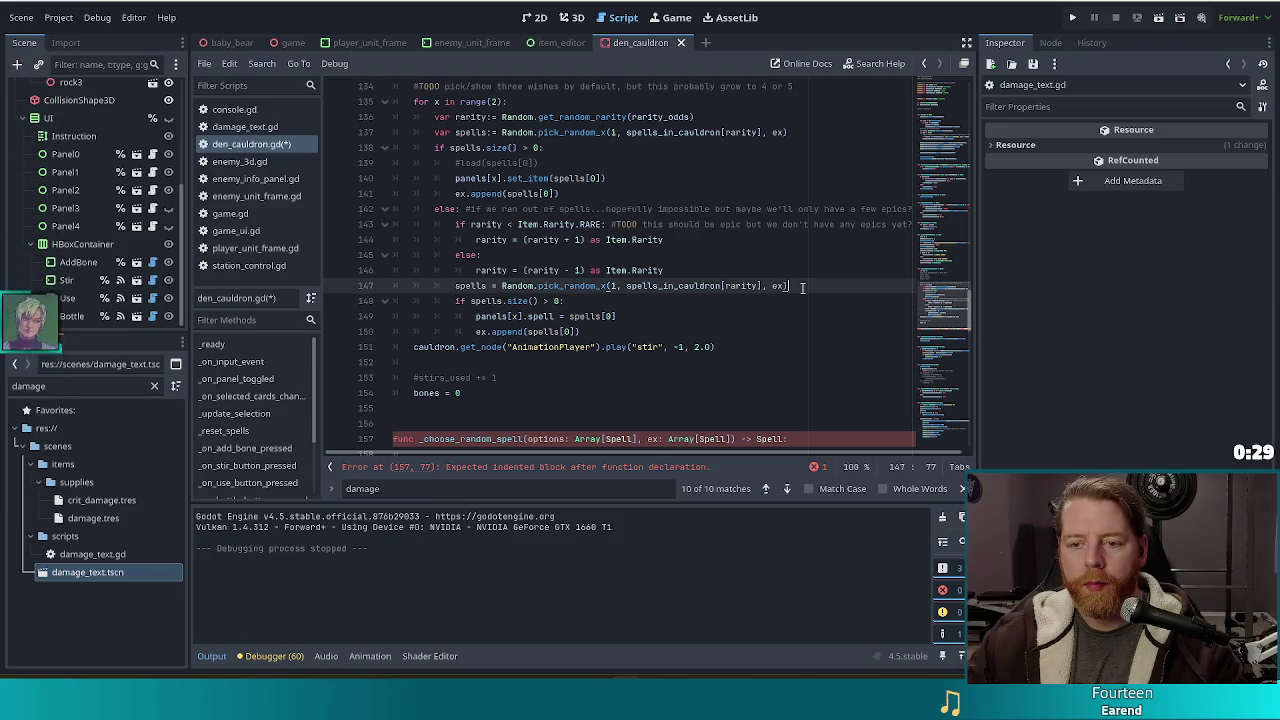
mouse_move(802, 287)
mouse_down()
mouse_move(435, 178)
mouse_move(436, 133)
mouse_up()
key(ctrl+c)
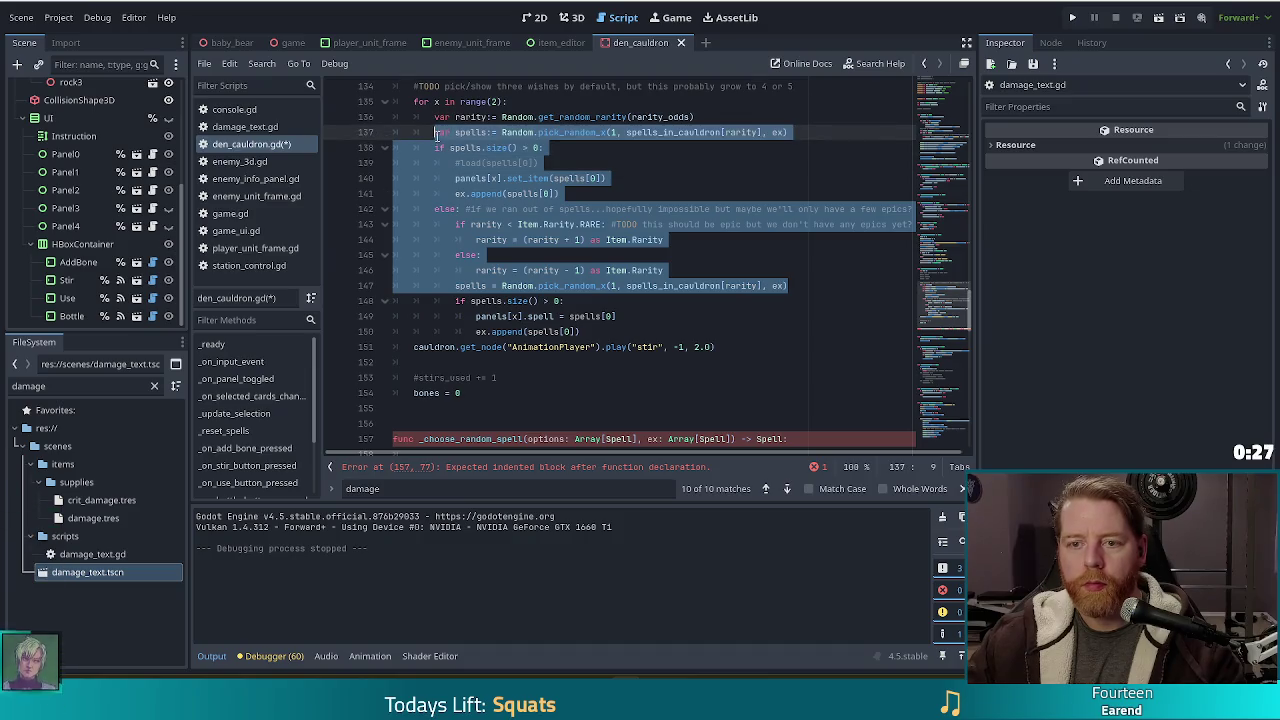
Step: Paste the cut lines 137–147 spell-picking block into _choose_random_spell's body and add a line after it
key(BackSpace)
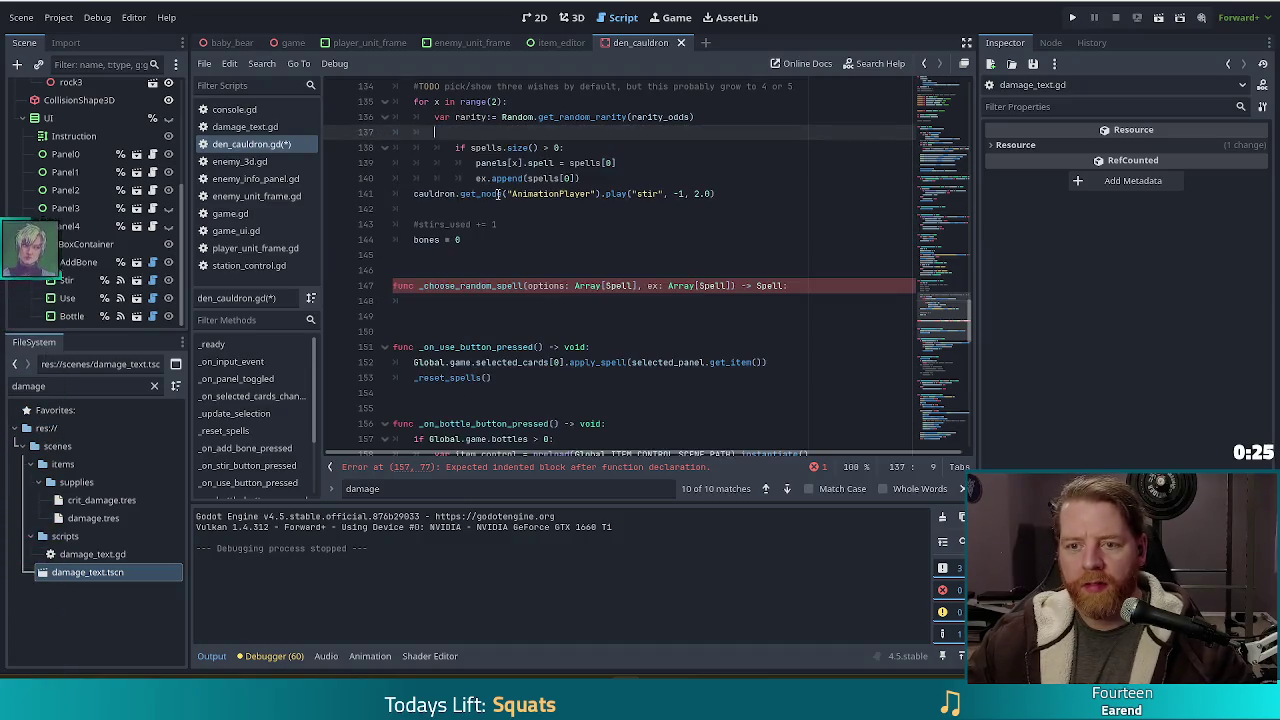
click(463, 300)
key(ctrl+v)
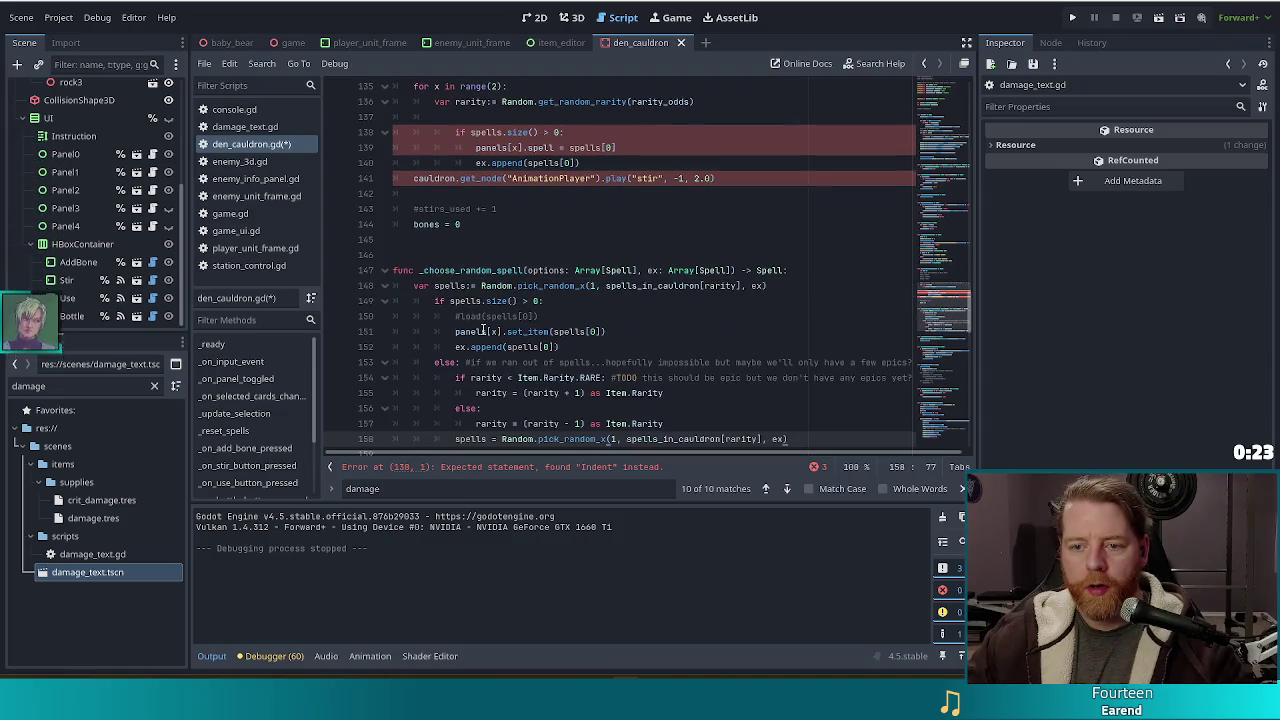
scroll(628, 316, down, 2)
scroll(628, 316, up, 2)
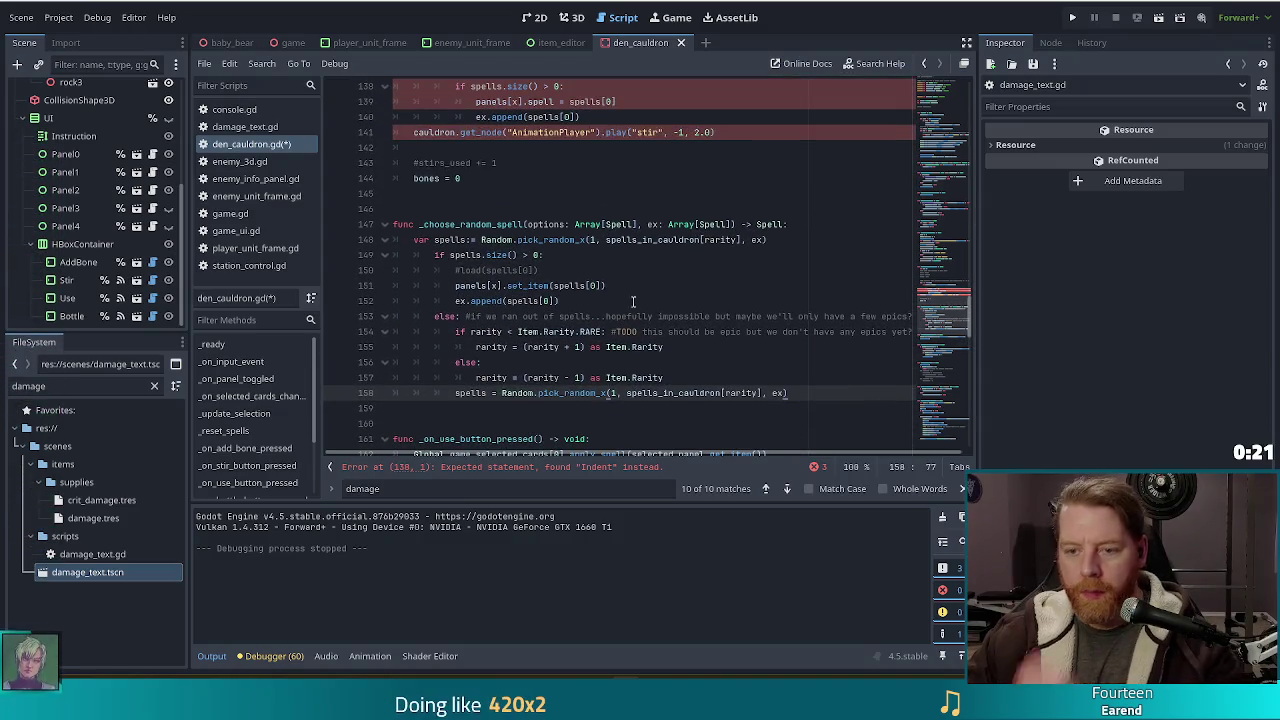
scroll(550, 304, up, 2)
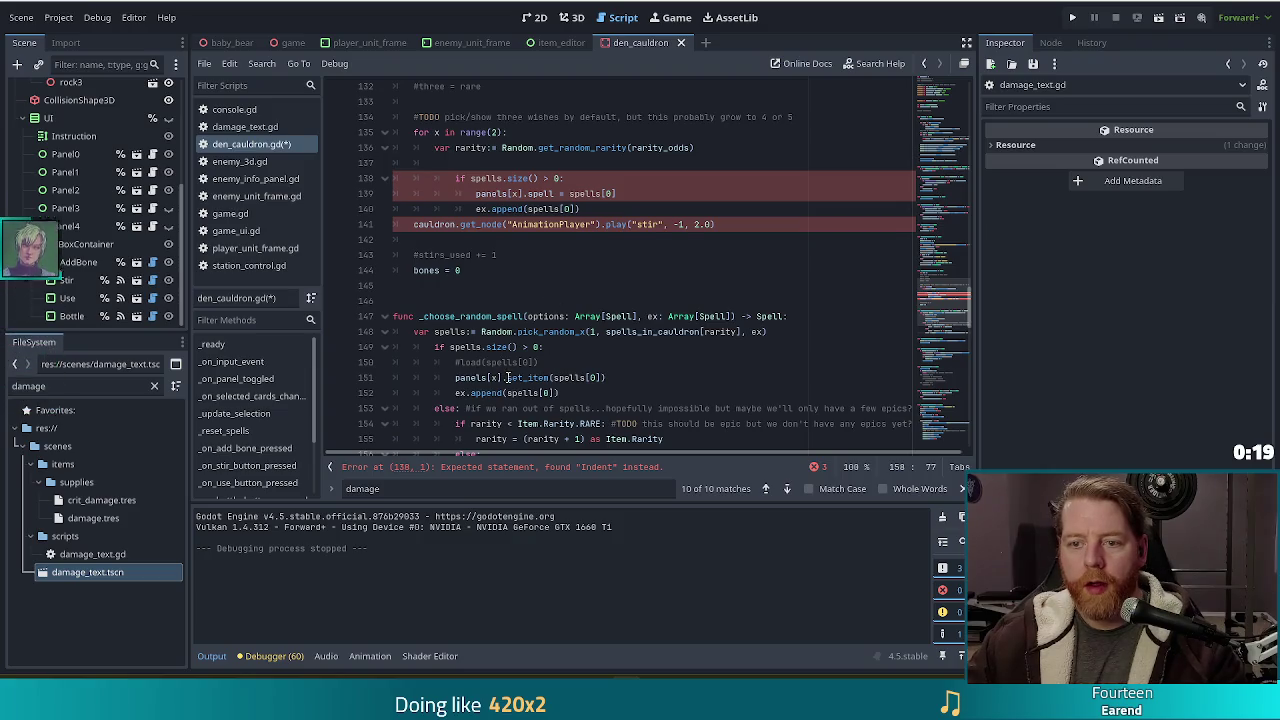
scroll(540, 347, down, 3)
scroll(541, 342, up, 5)
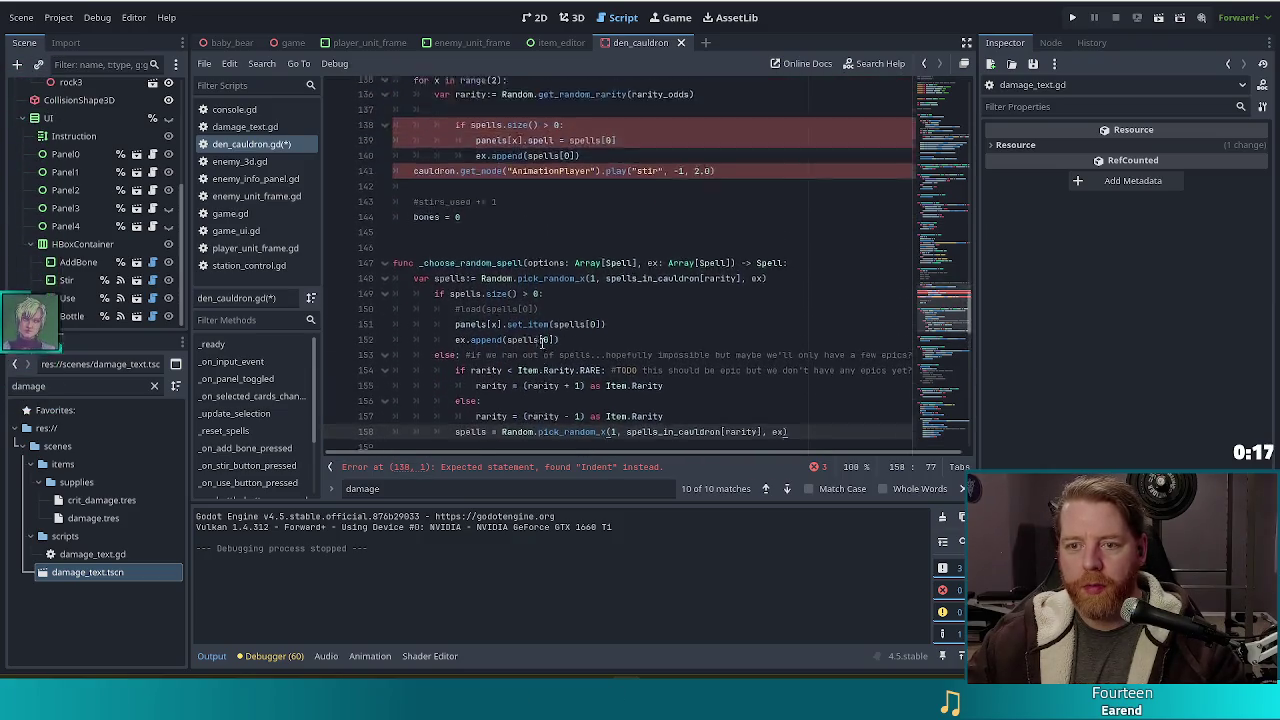
scroll(578, 301, down, 5)
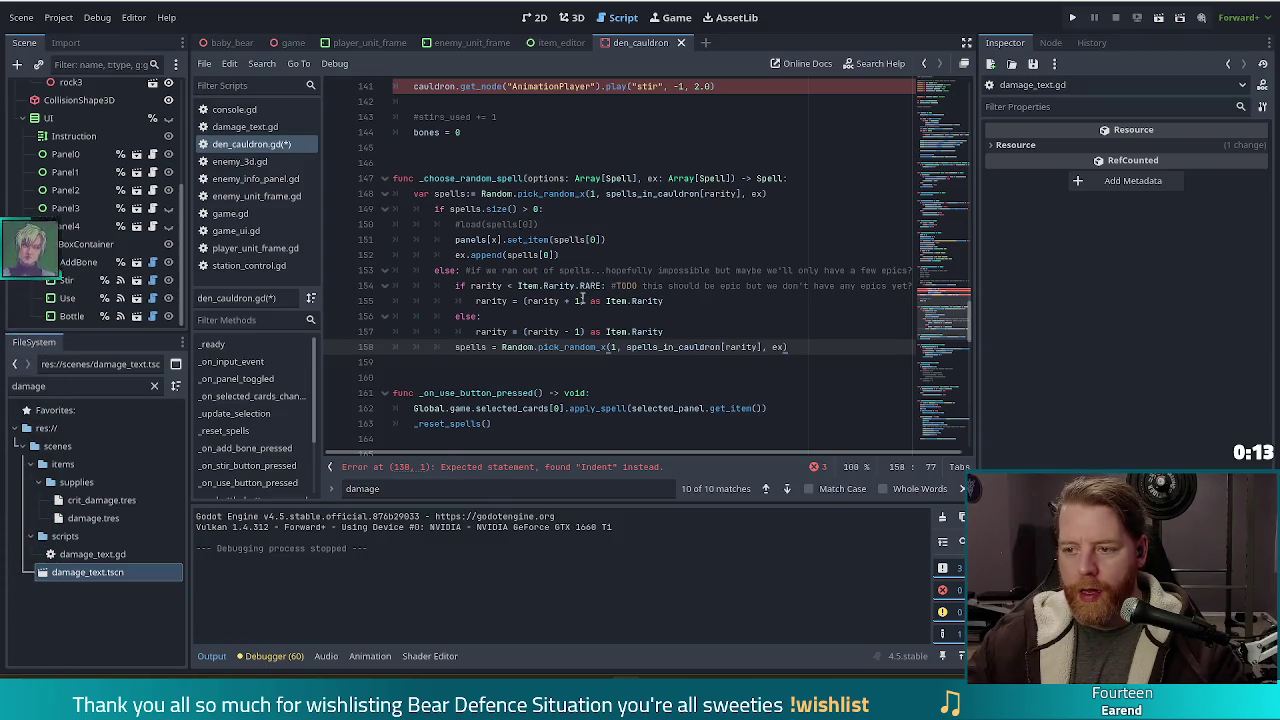
scroll(578, 301, up, 2)
scroll(576, 301, down, 2)
scroll(572, 296, up, 2)
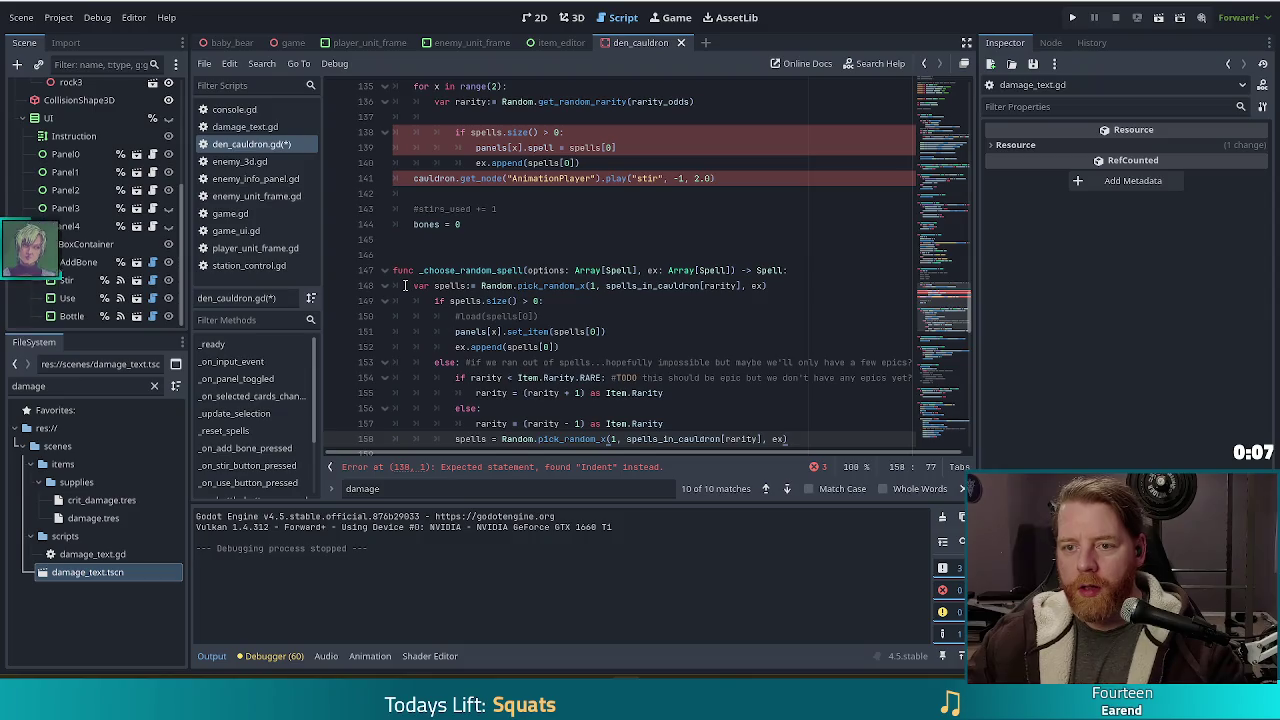
scroll(405, 285, down, 2)
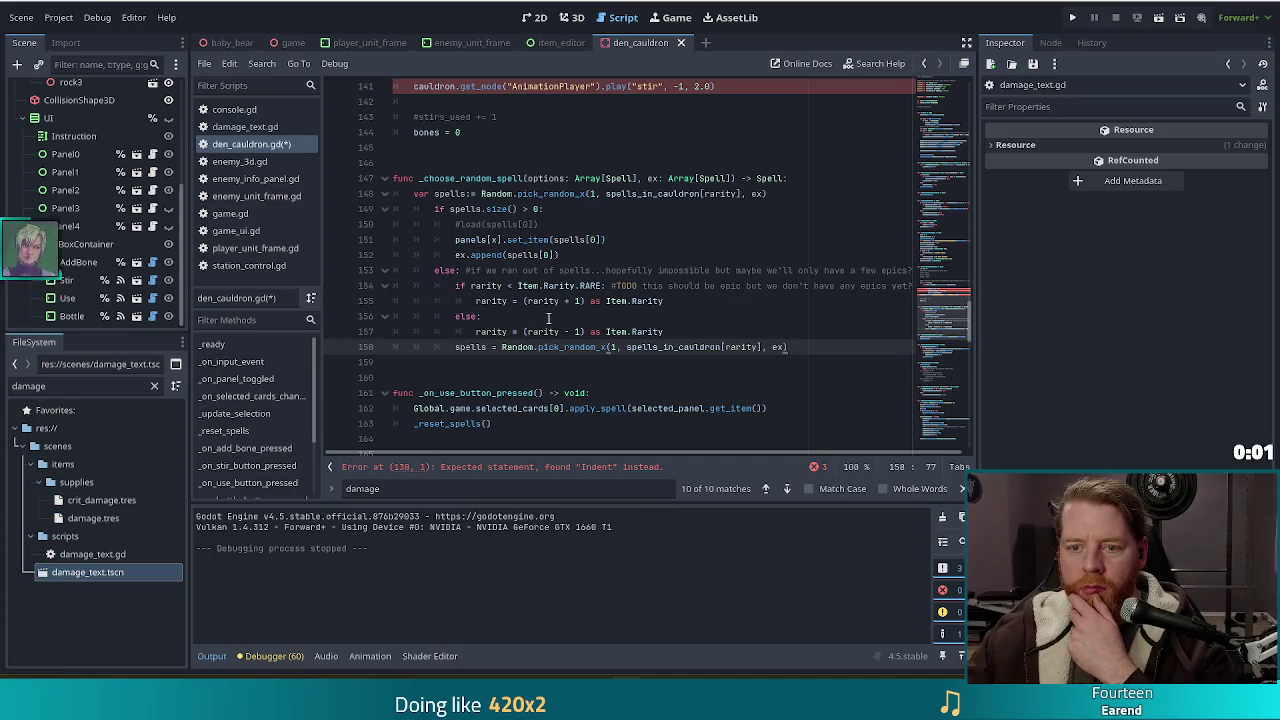
key(Return)
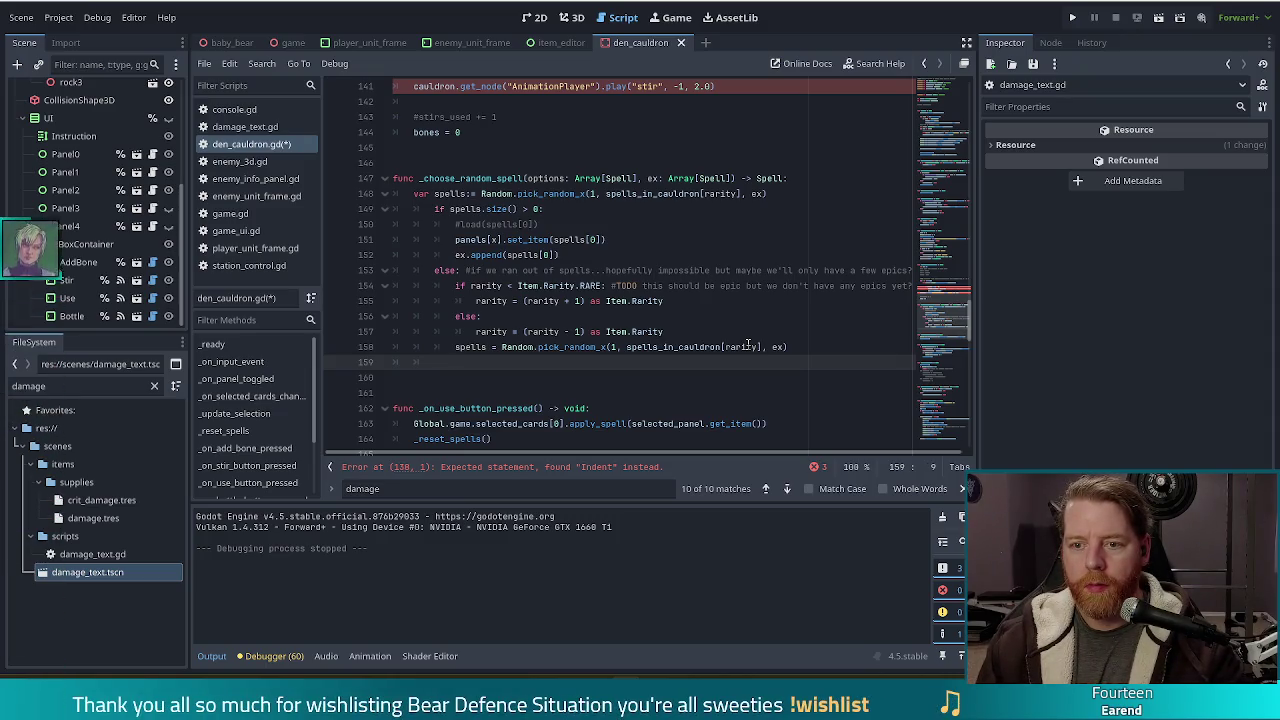
Step: Complete line 159 as 'return spells[0]'
text(return spel)
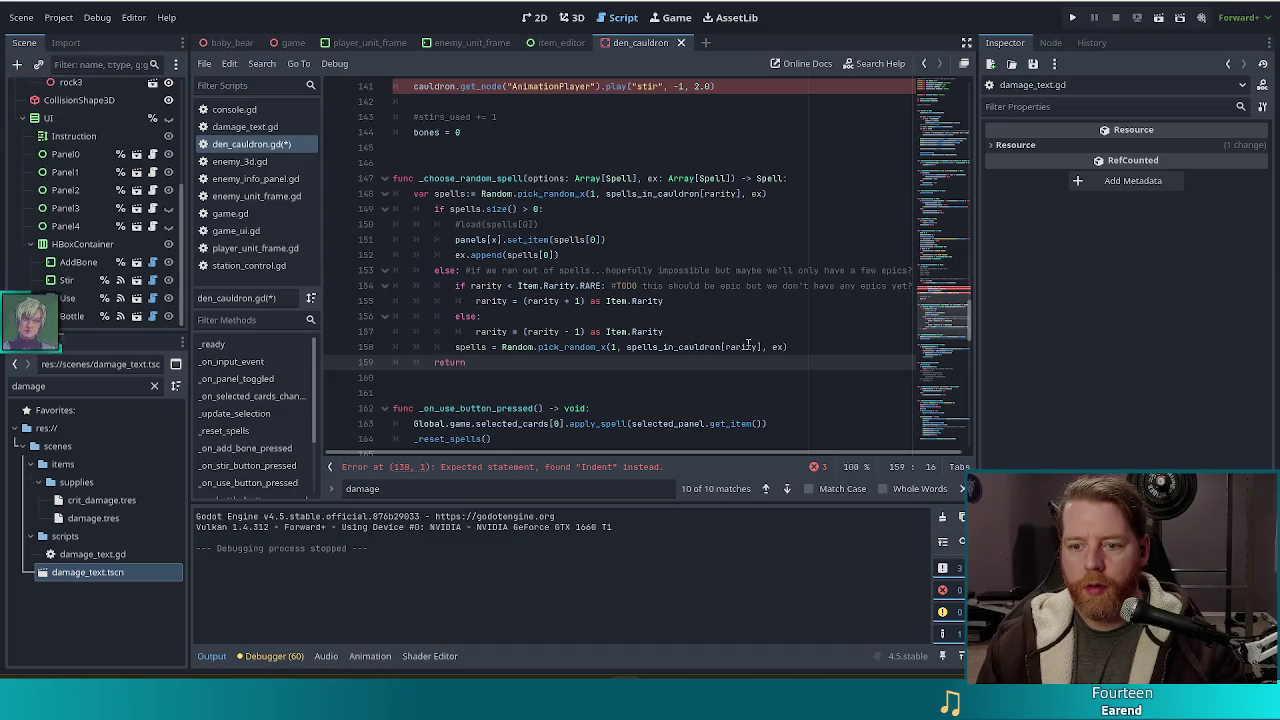
text(ls[0)
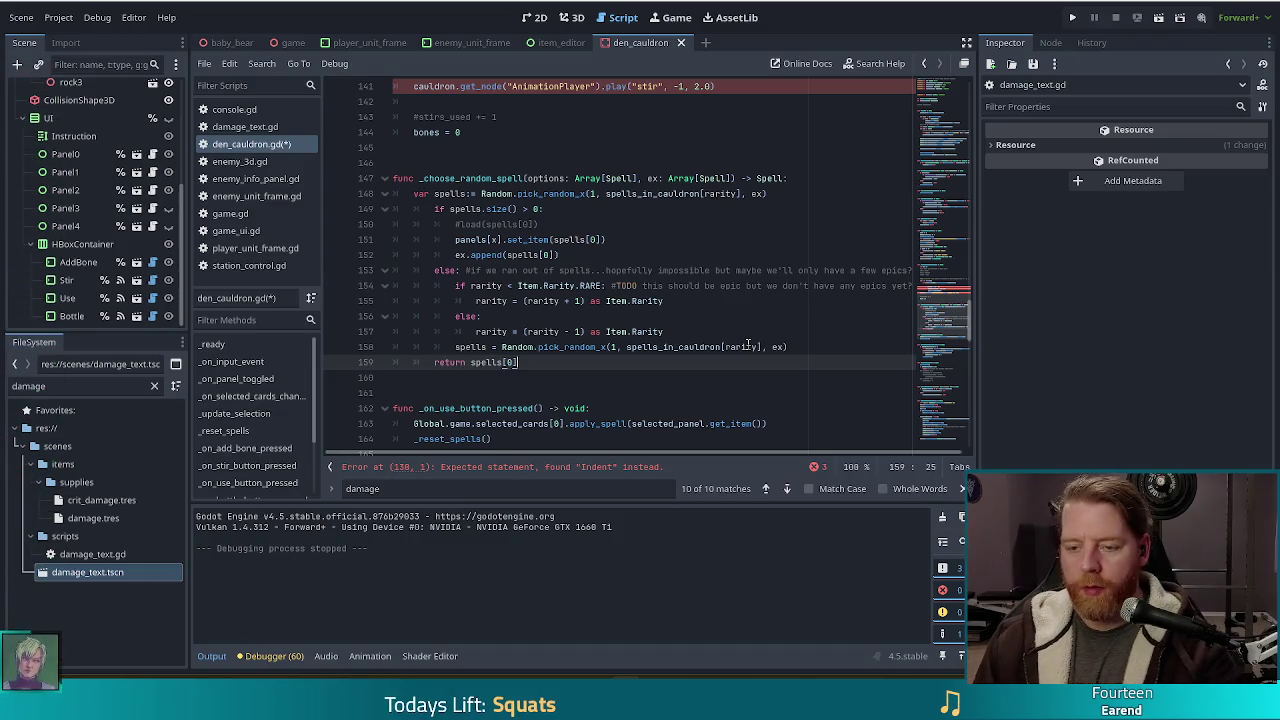
scroll(548, 309, up, 3)
Step: Comment out stir-loop lines 138–140 (size check, panels[x].spell assignment, ex.append) with Ctrl+K, then reselect them
drag(514, 179, 520, 208)
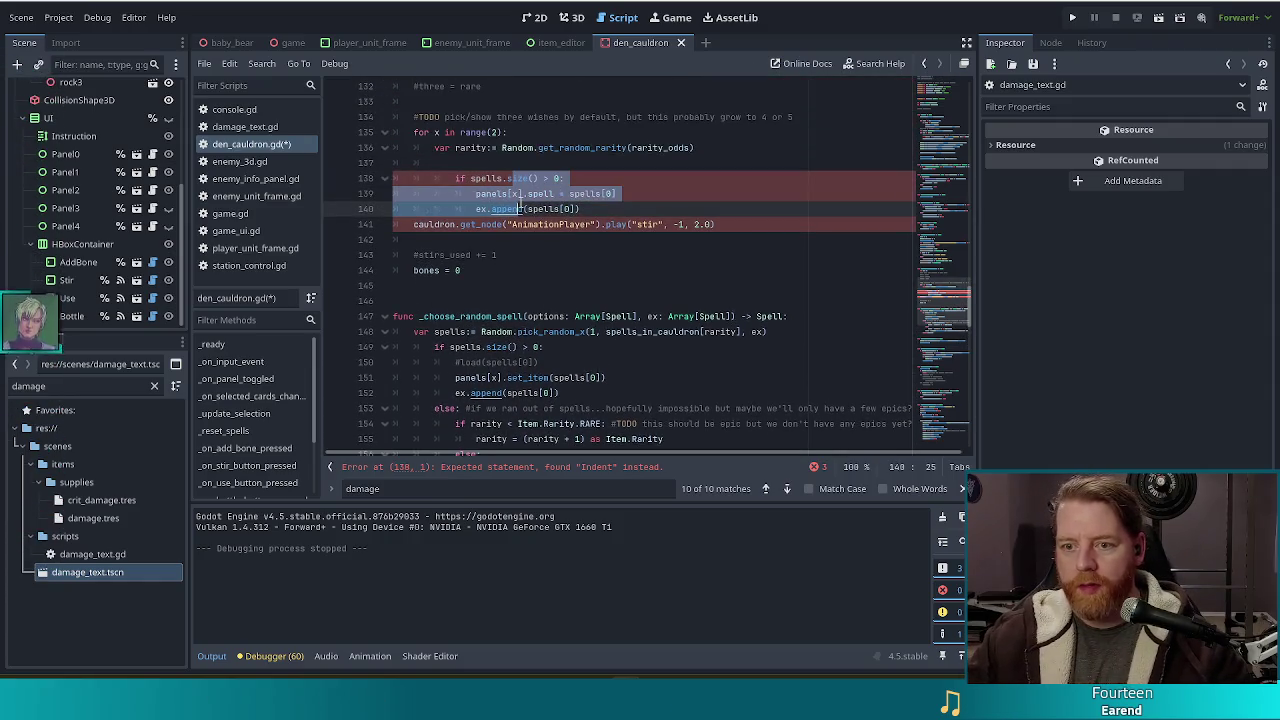
click(616, 208)
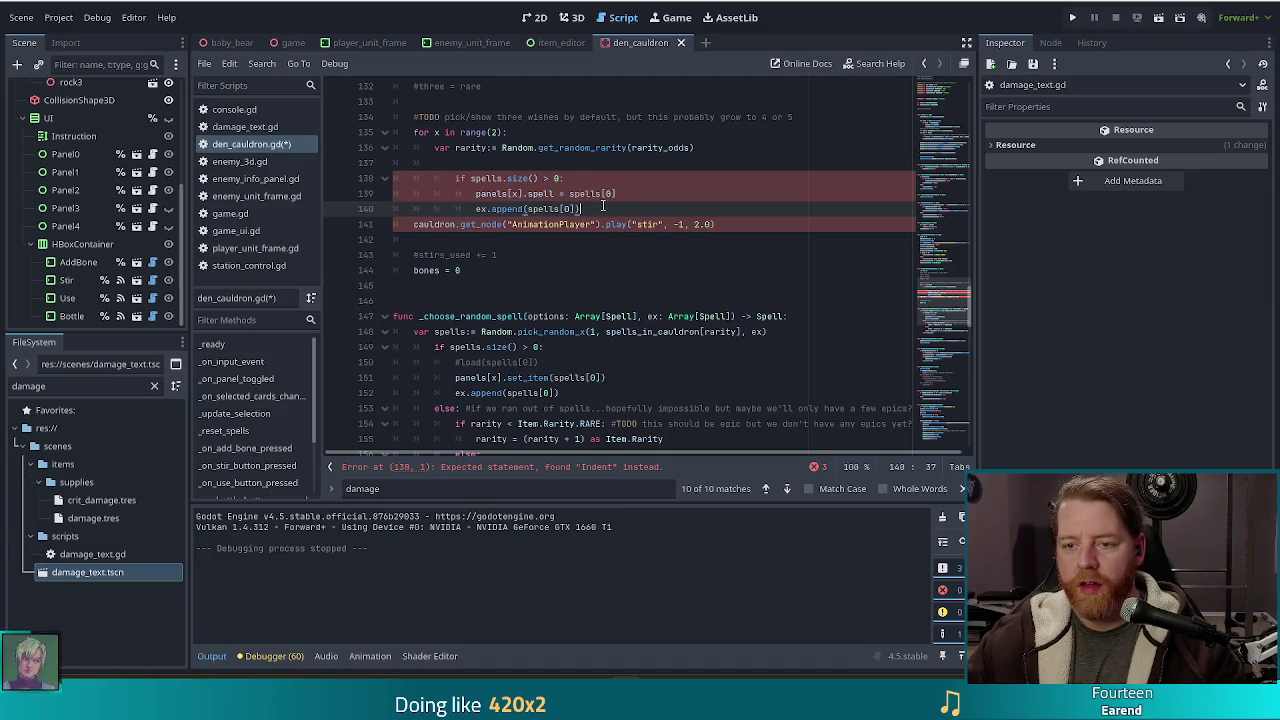
mouse_move(497, 178)
mouse_down()
mouse_move(540, 208)
mouse_move(518, 207)
mouse_up()
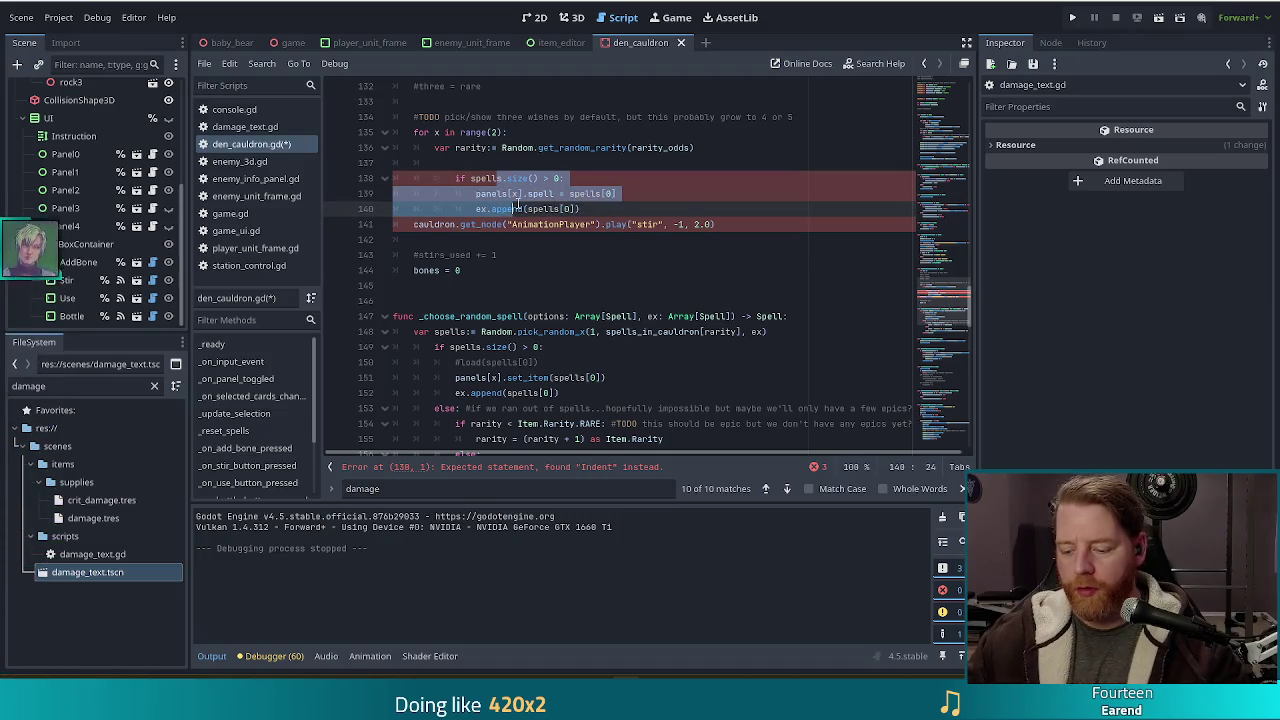
key(ctrl+k)
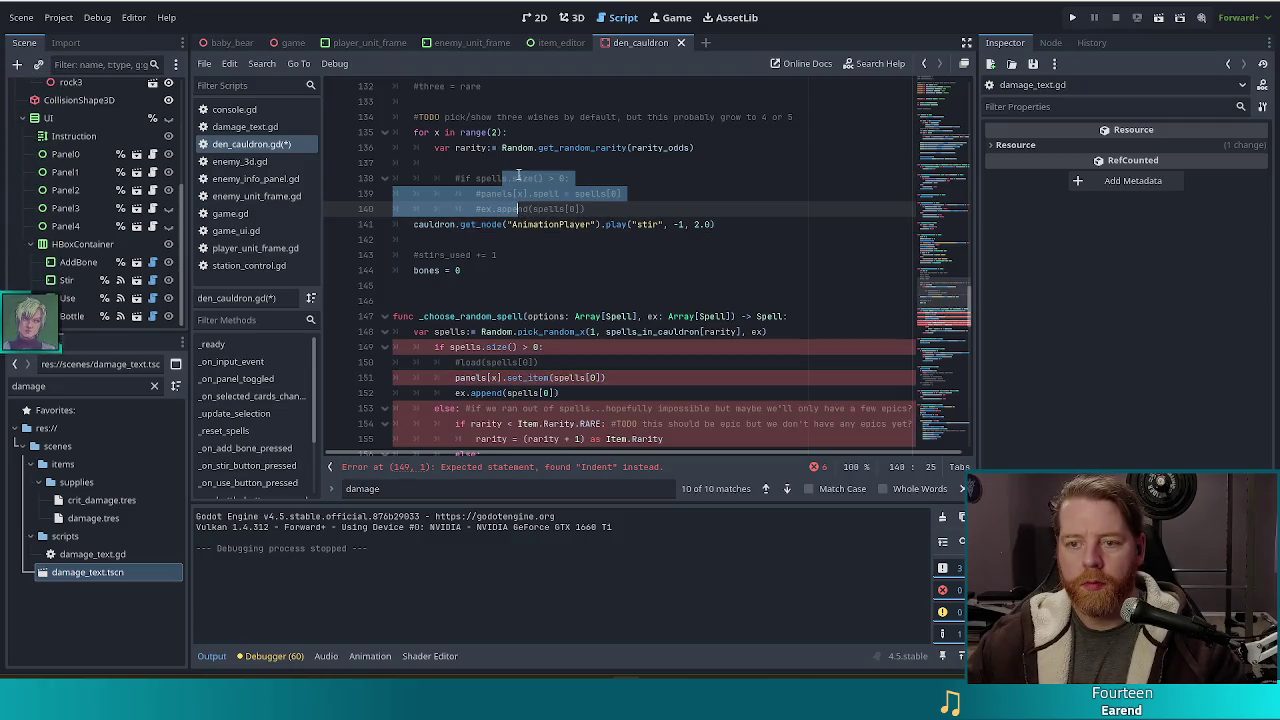
click(518, 177)
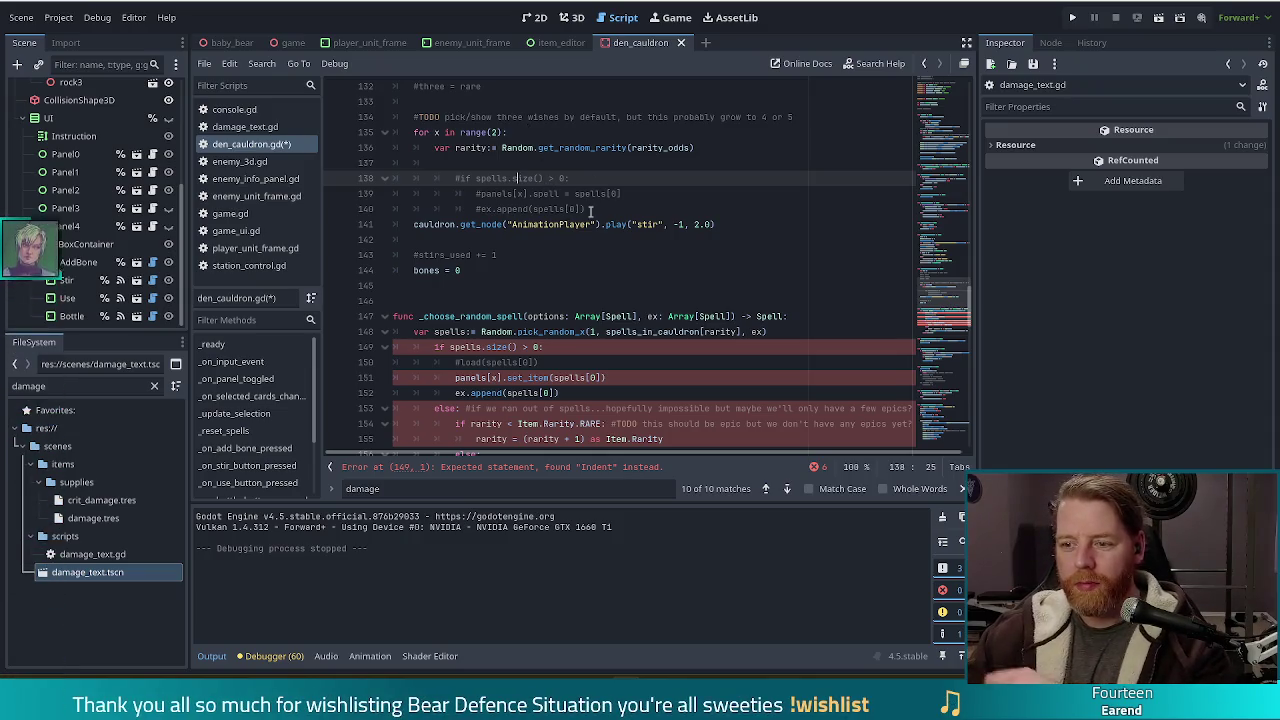
drag(588, 209, 625, 193)
Step: Delete the commented-out lines 138–140 and the empty line 137 from the stir loop
shift+click(690, 175)
key(Delete)
drag(702, 164, 711, 148)
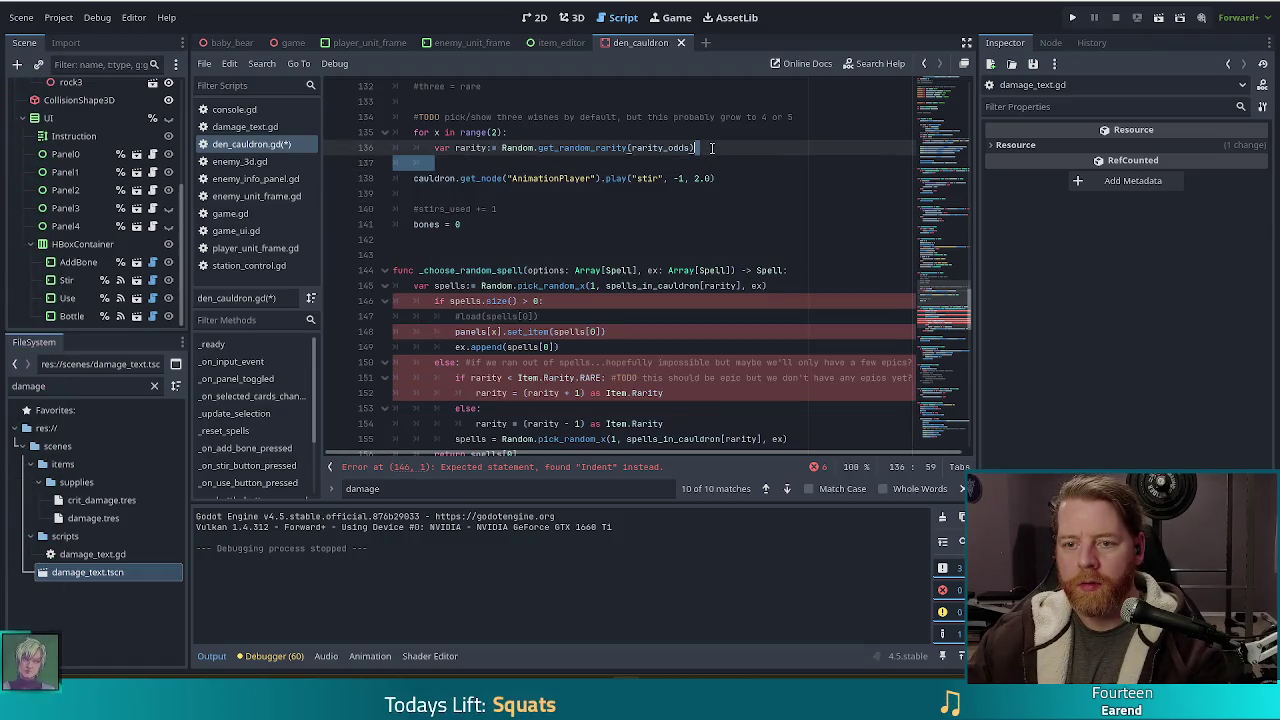
key(Delete)
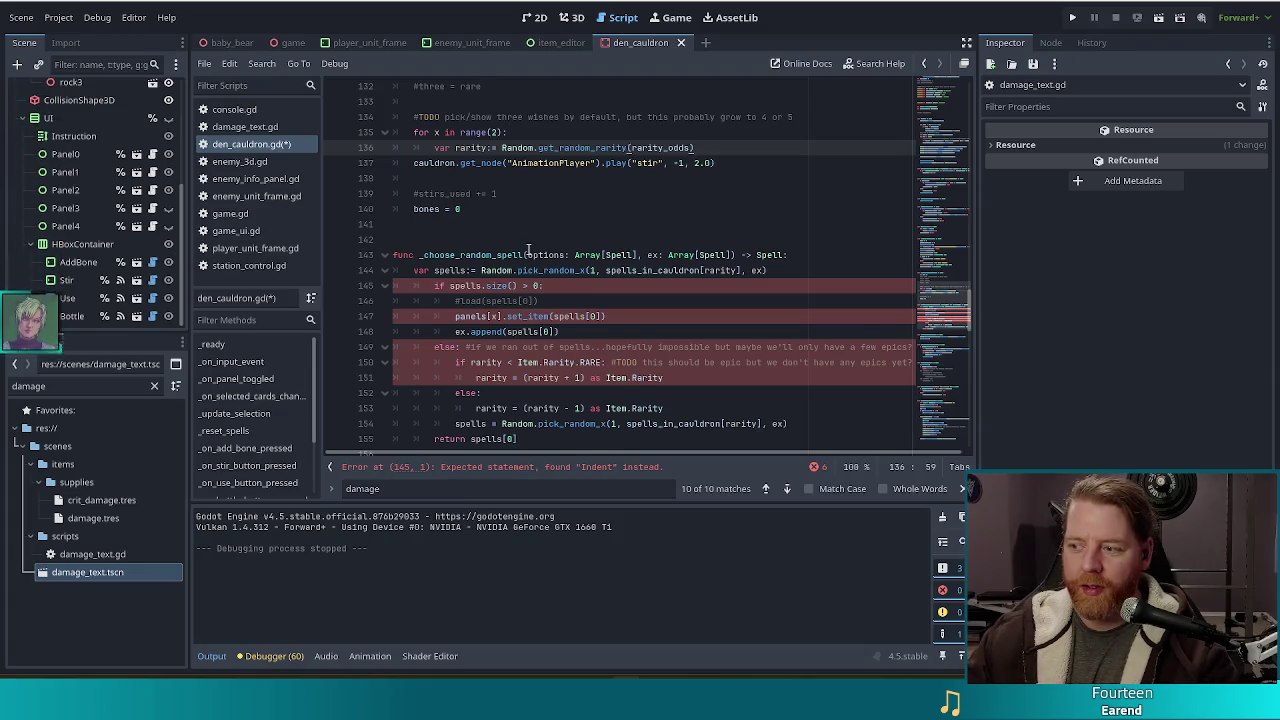
Step: Select the helper body from the spells.size() check down to the return line
scroll(470, 200, down, 2)
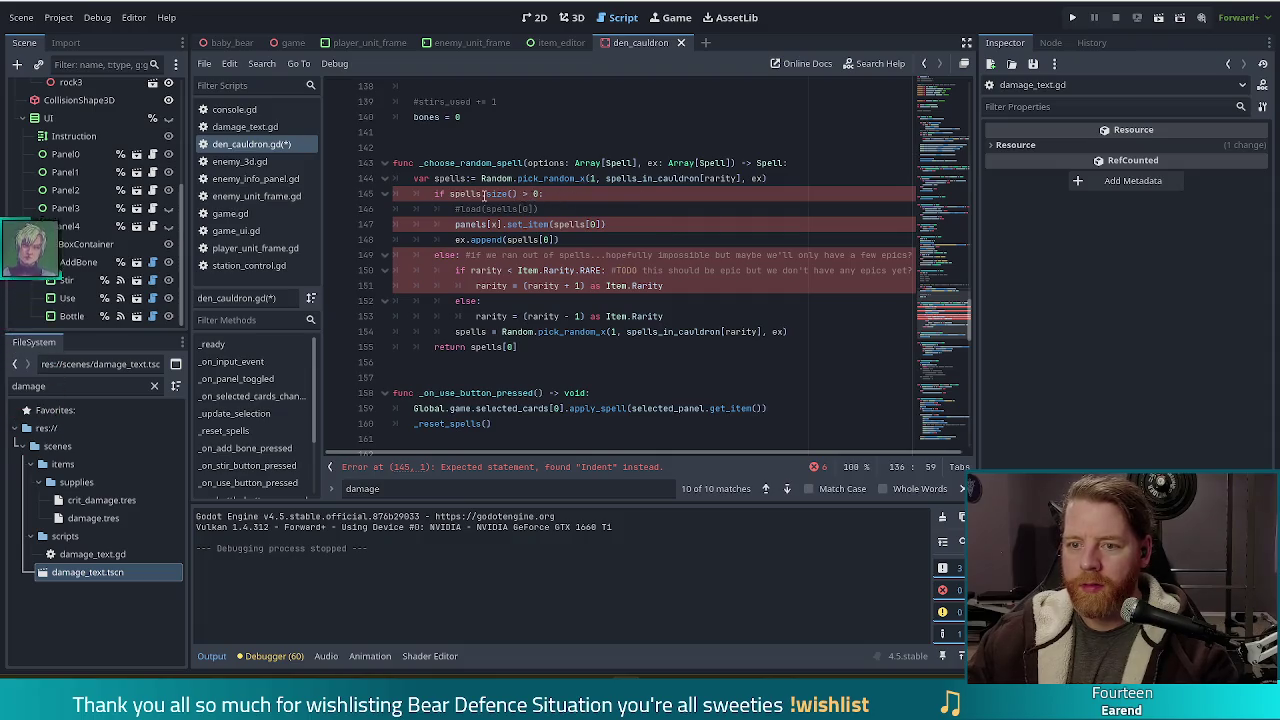
click(483, 194)
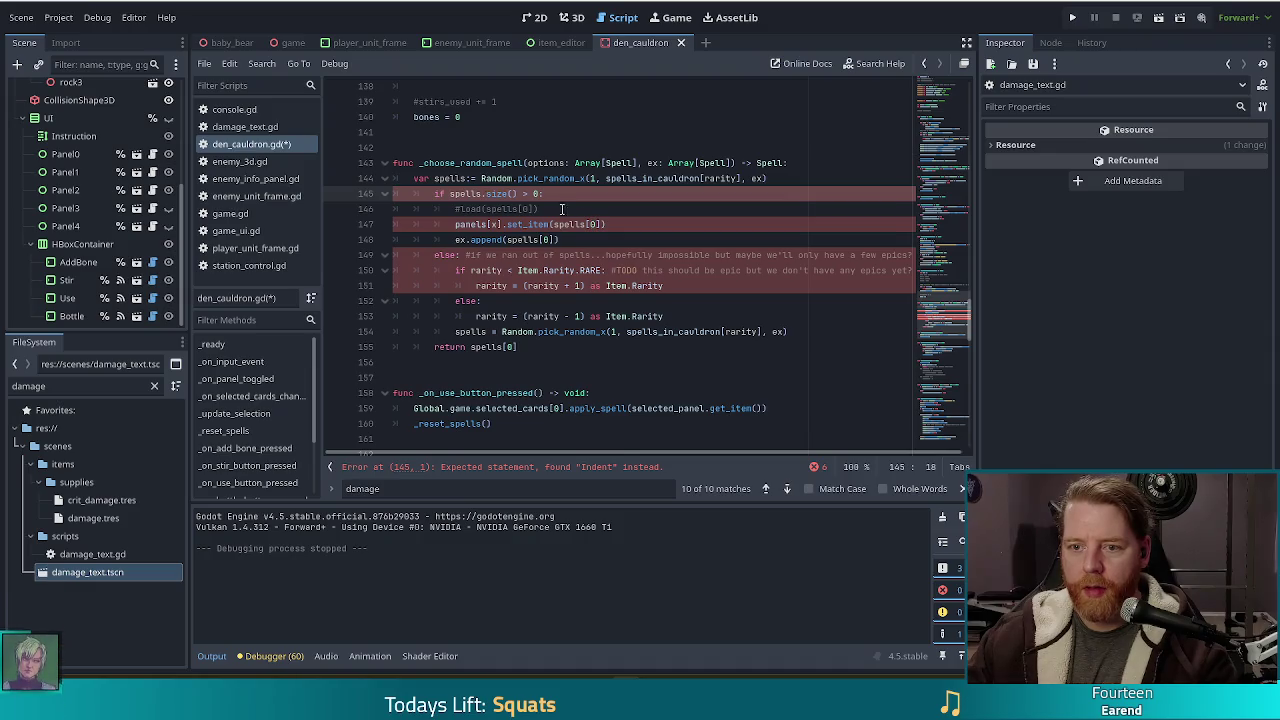
mouse_move(483, 194)
mouse_down()
mouse_move(500, 288)
mouse_move(487, 346)
mouse_up()
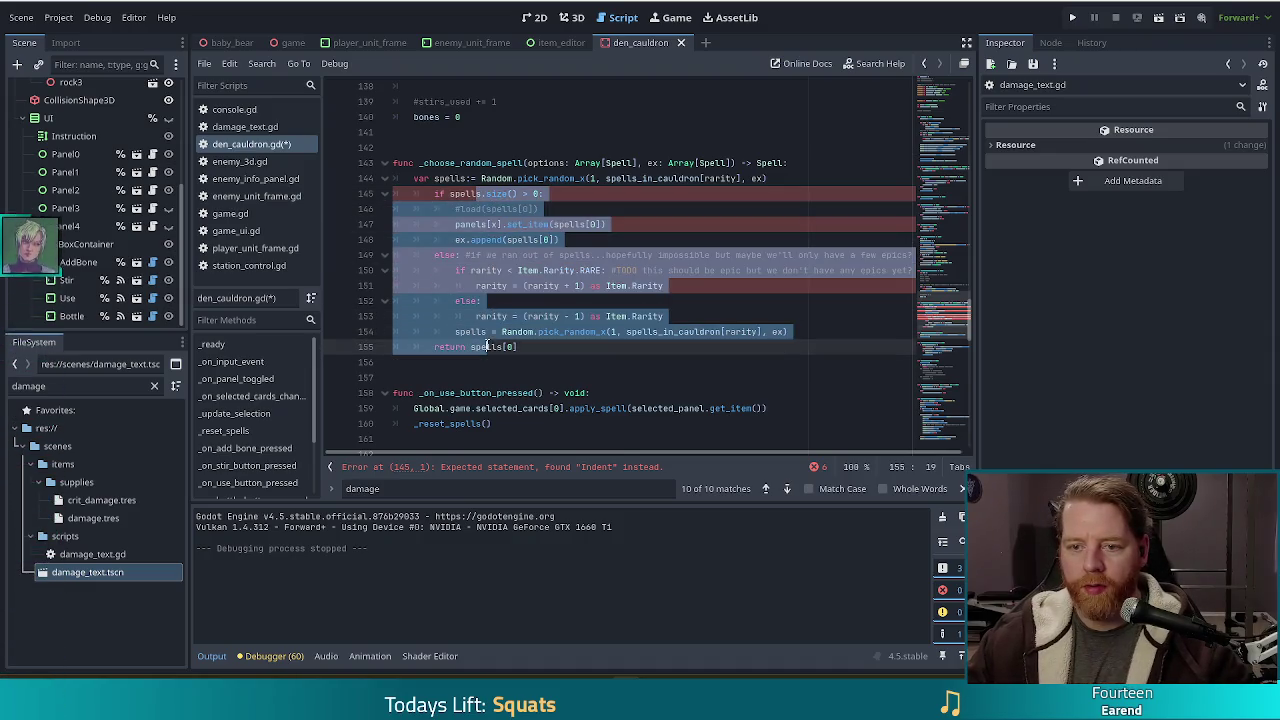
Step: Dedent lines 145–155 of _choose_random_spell one level, then select the spells_in_cauldron[rarity] argument
key(shift+Tab)
click(528, 316)
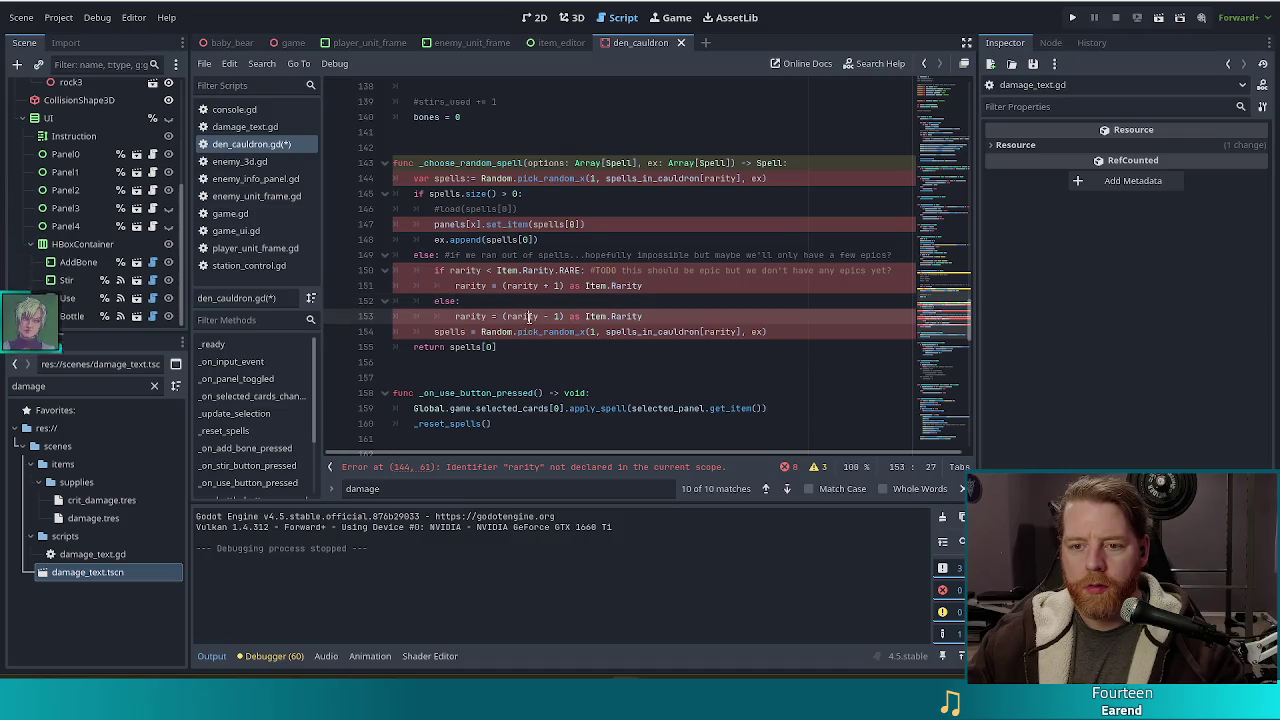
click(677, 186)
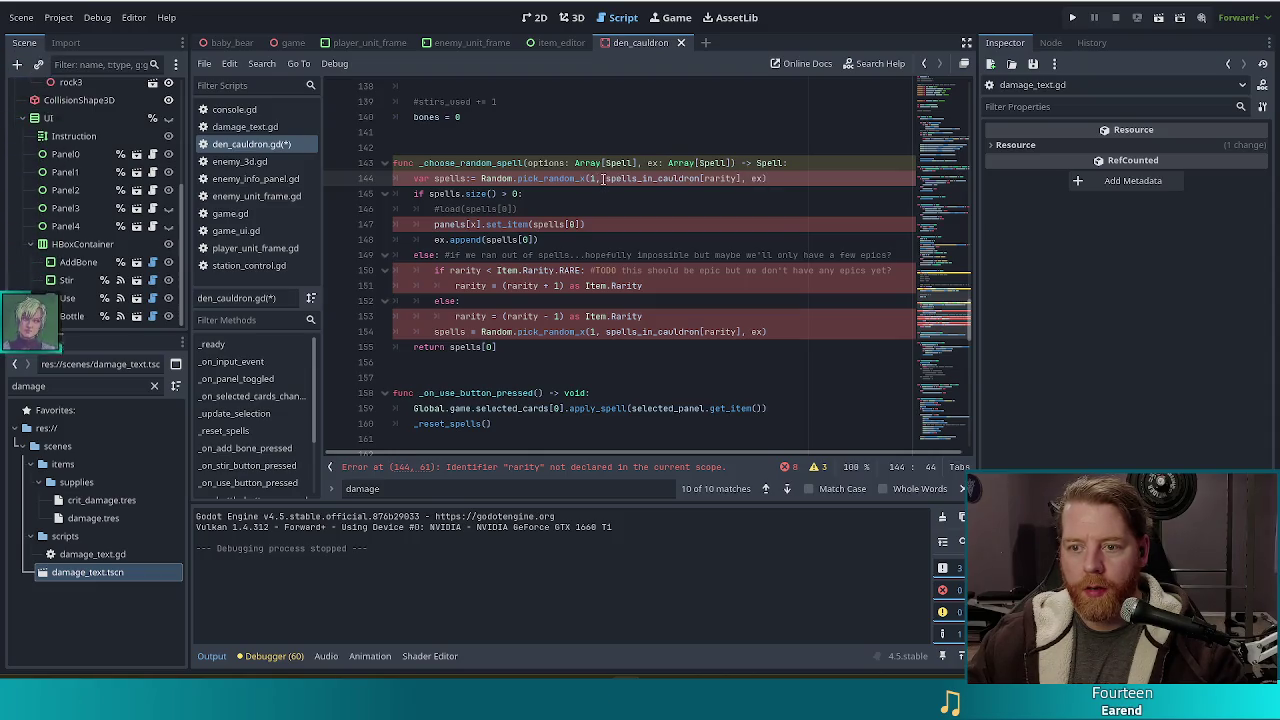
drag(605, 178, 743, 178)
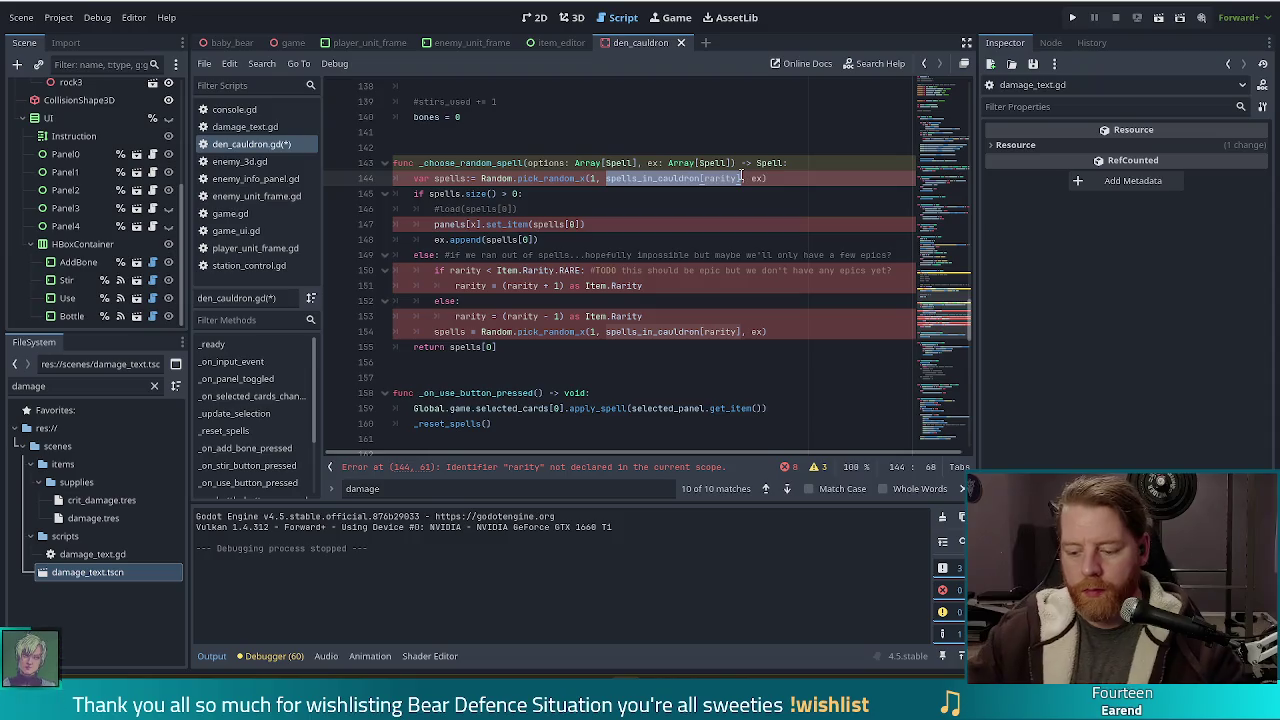
Step: Replace the argument with options, delete the #load and panels[x].set_item lines, and select the else-branch fallback
text(options)
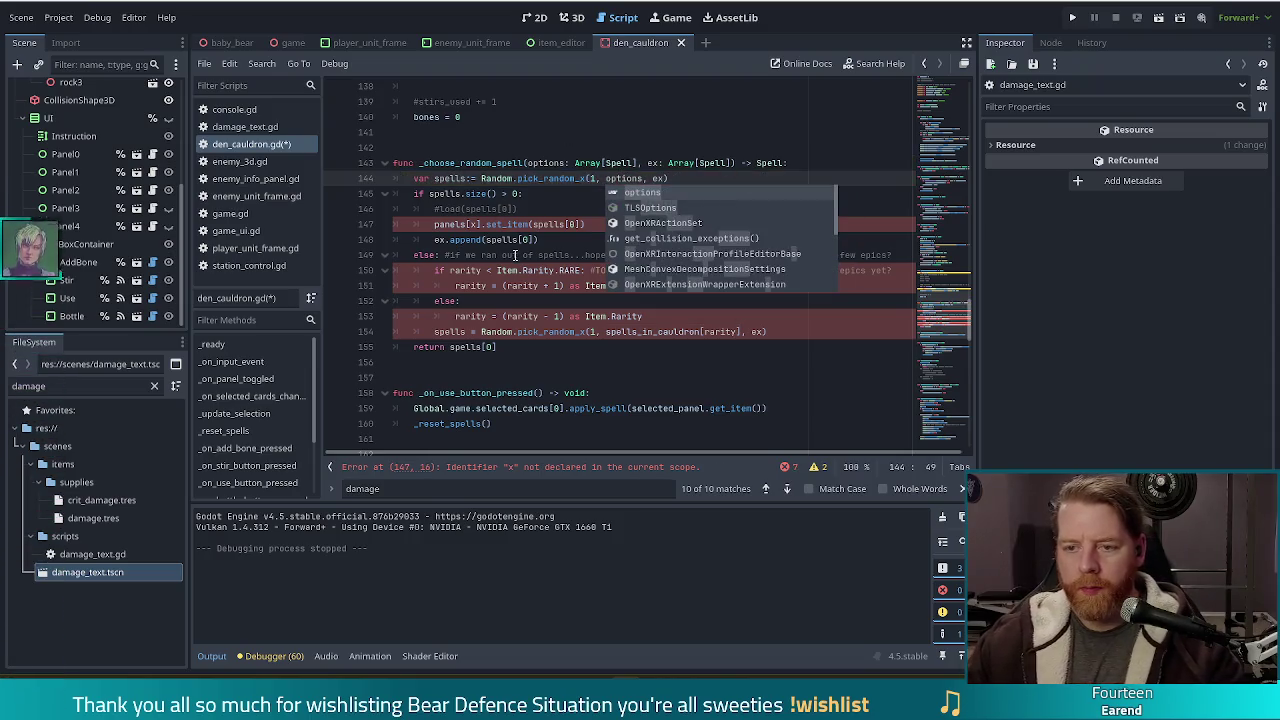
click(514, 255)
drag(595, 226, 607, 215)
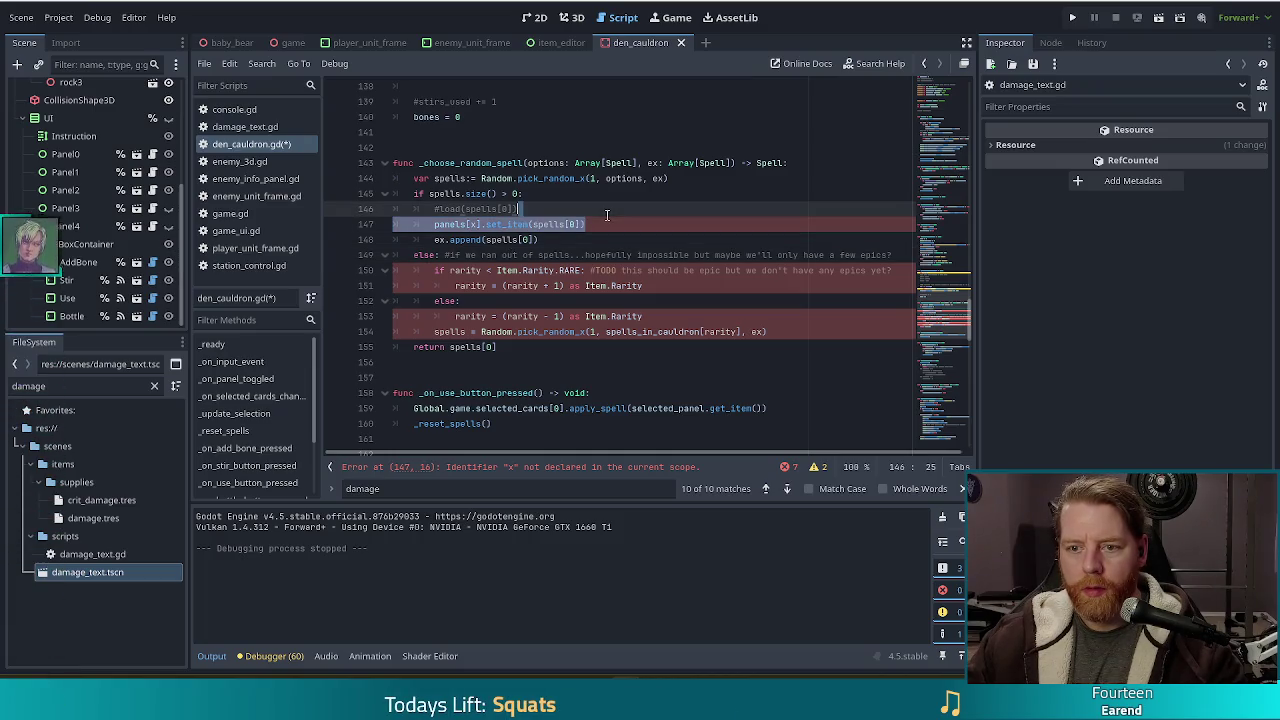
mouse_move(607, 215)
mouse_down()
mouse_move(592, 229)
mouse_move(589, 198)
mouse_up()
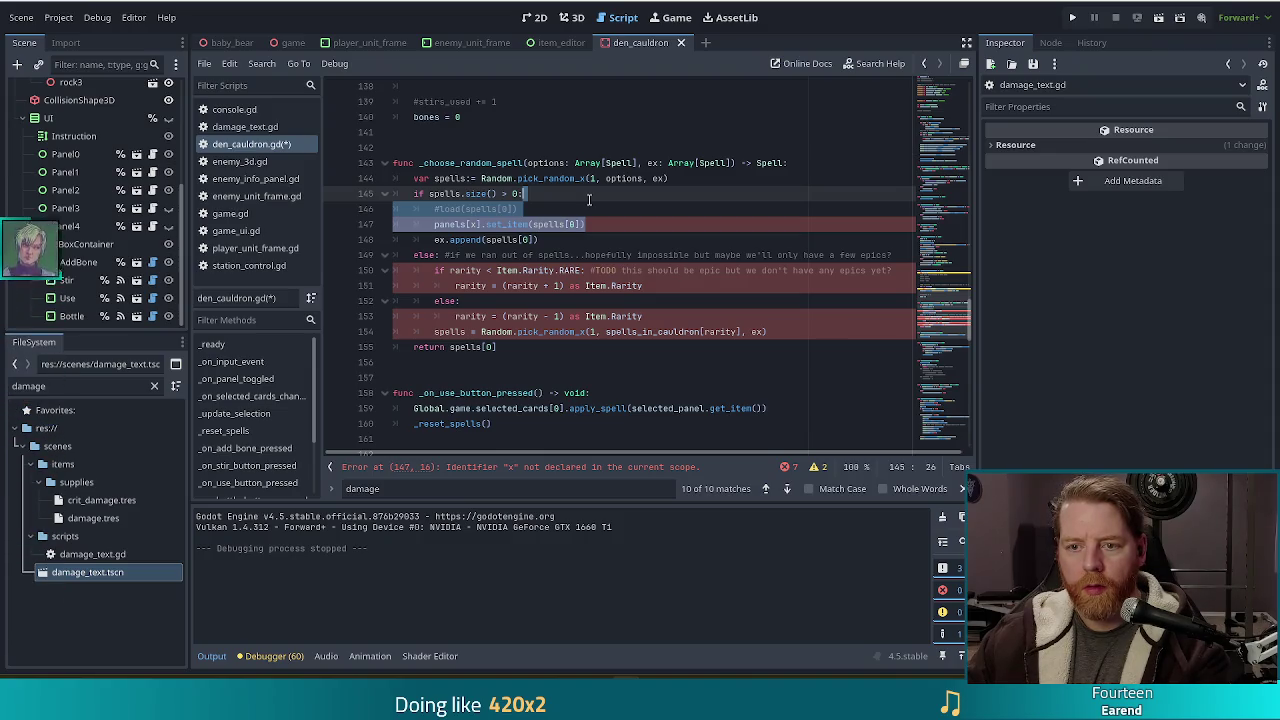
key(Delete)
click(560, 208)
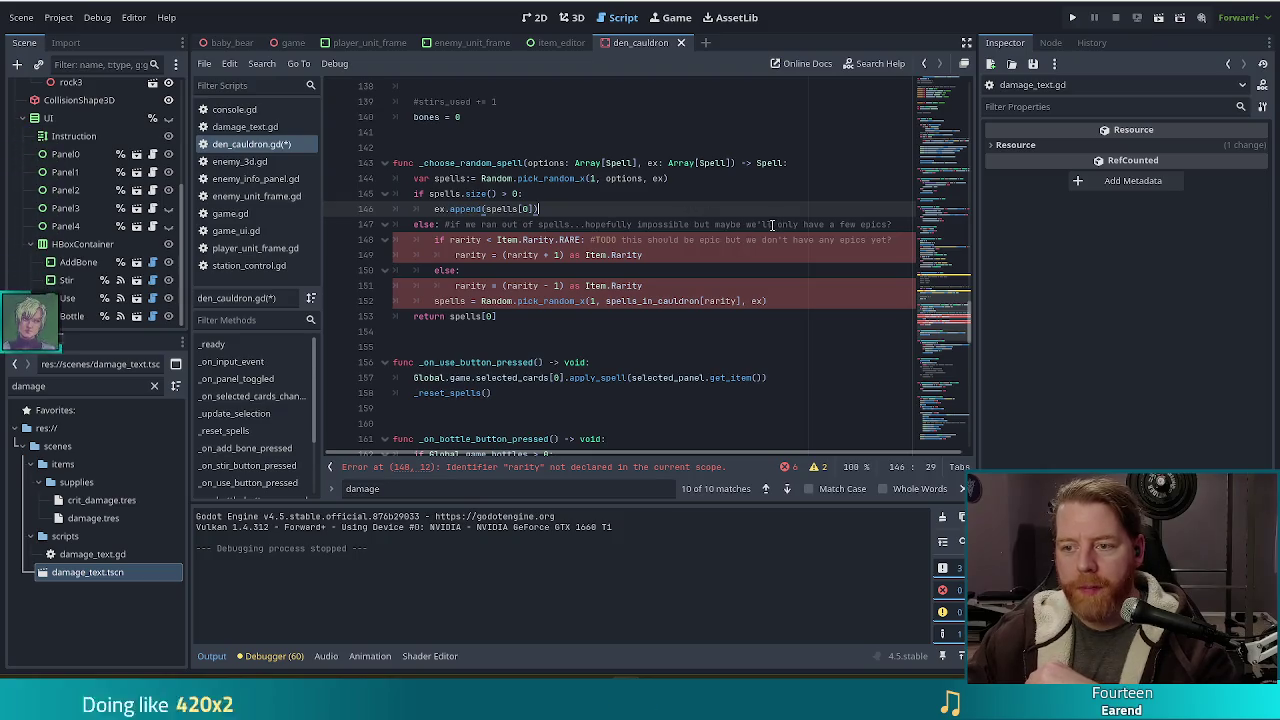
drag(424, 224, 483, 301)
Step: Comment out the else-branch fallback lines 147–152 with Ctrl+K, leaving return spells[0] active
key(ctrl+k)
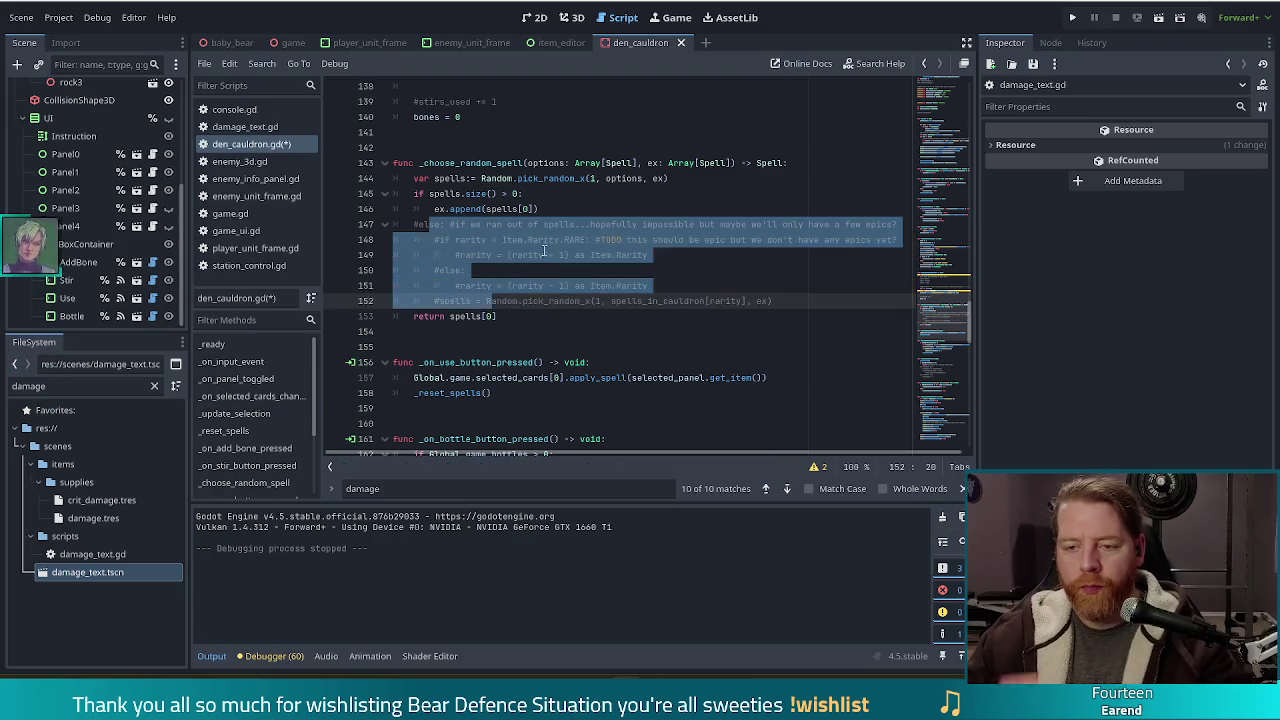
click(543, 255)
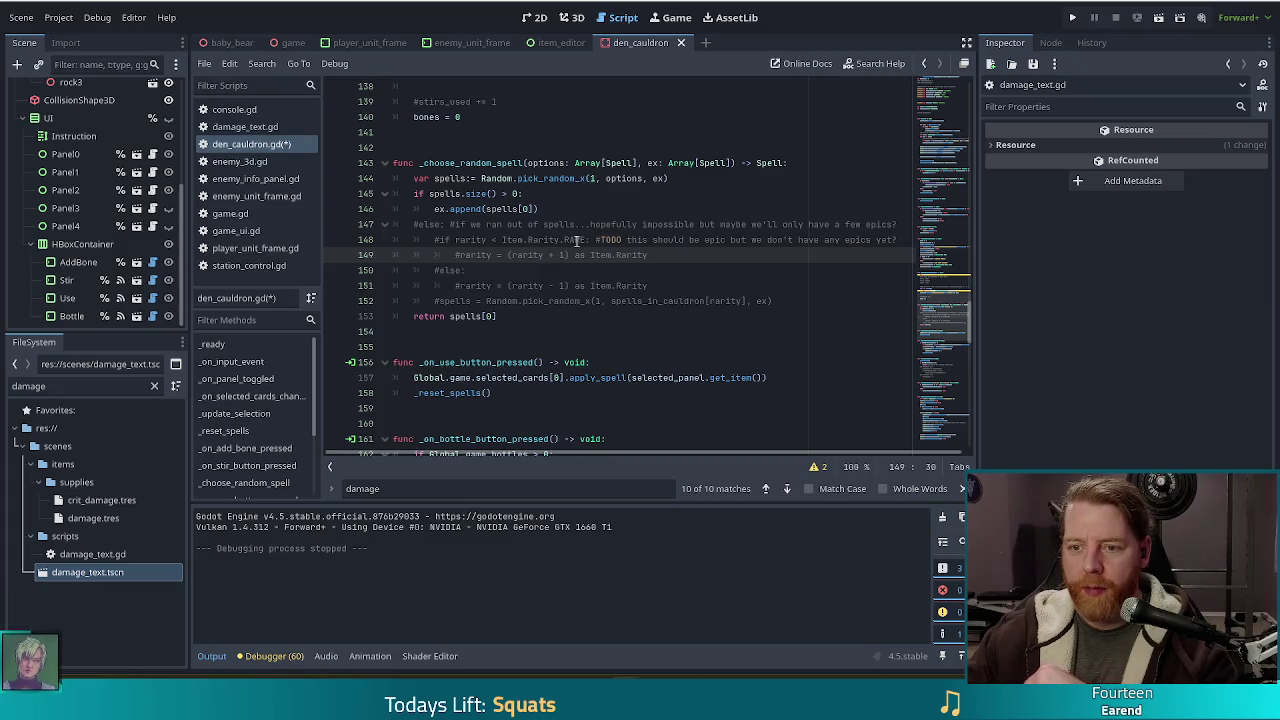
mouse_move(443, 216)
mouse_down()
mouse_move(500, 258)
mouse_move(500, 296)
mouse_up()
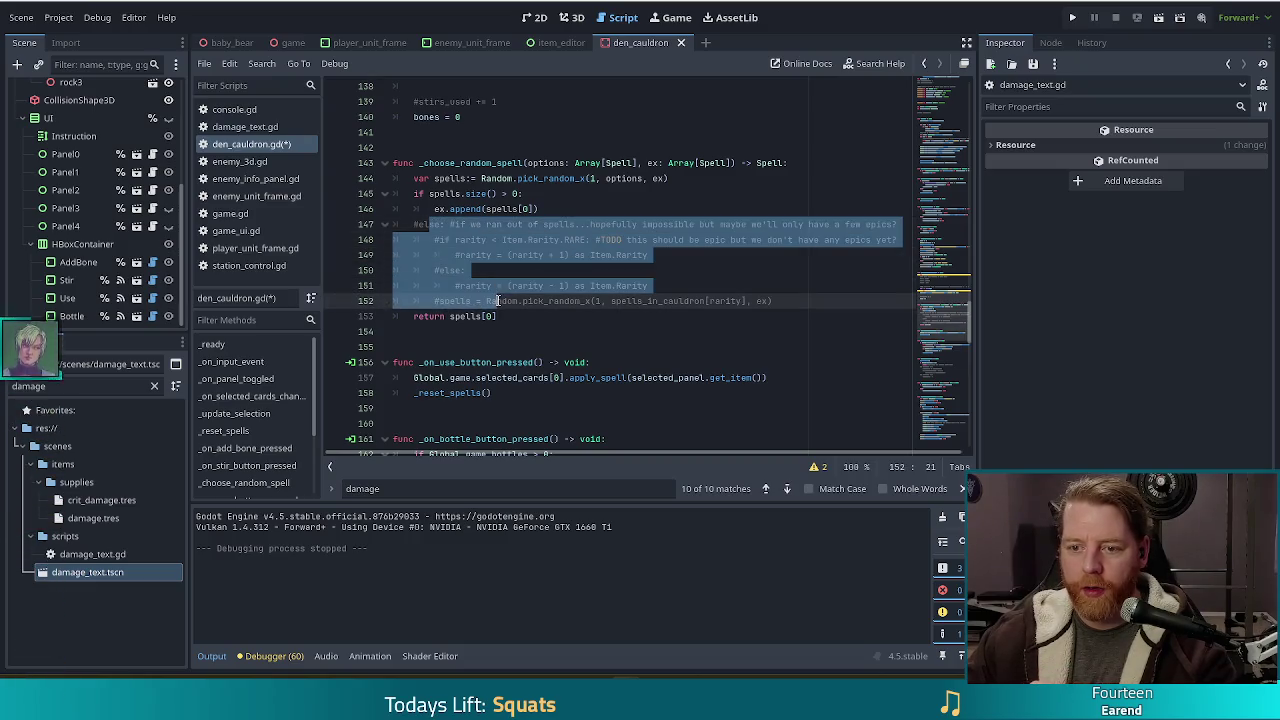
click(607, 240)
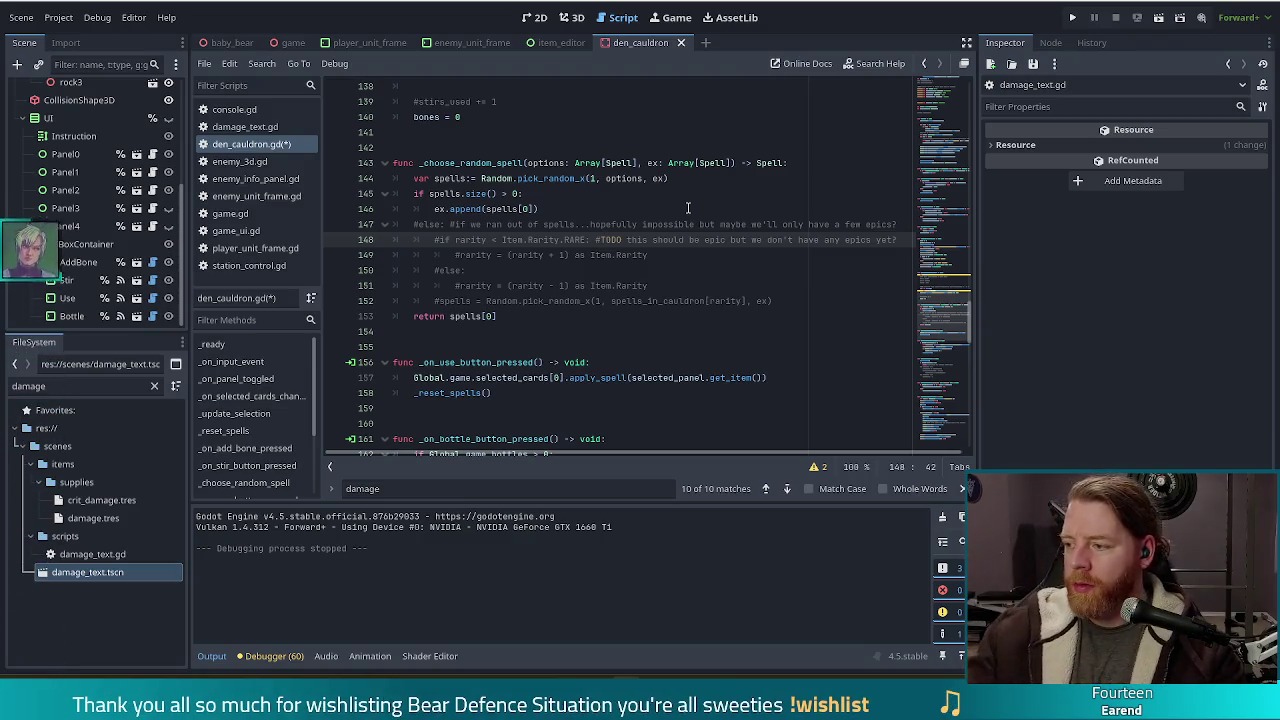
click(544, 300)
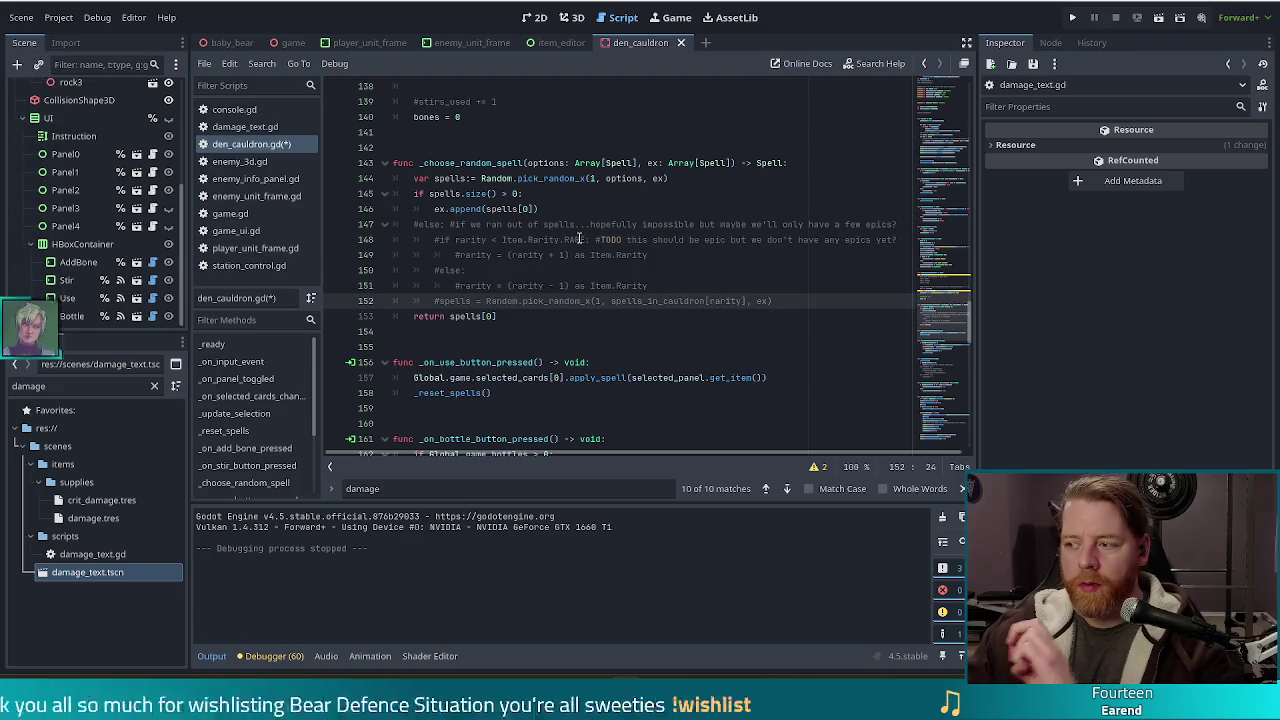
click(717, 316)
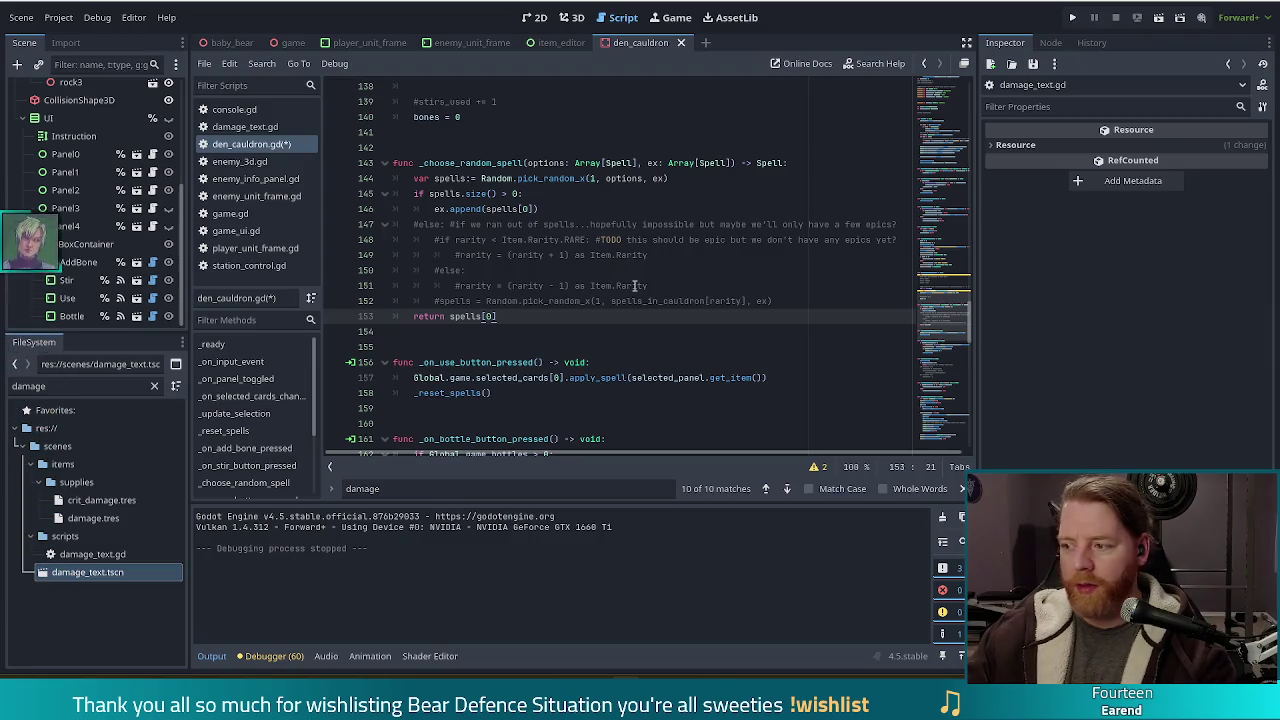
scroll(667, 306, up, 1)
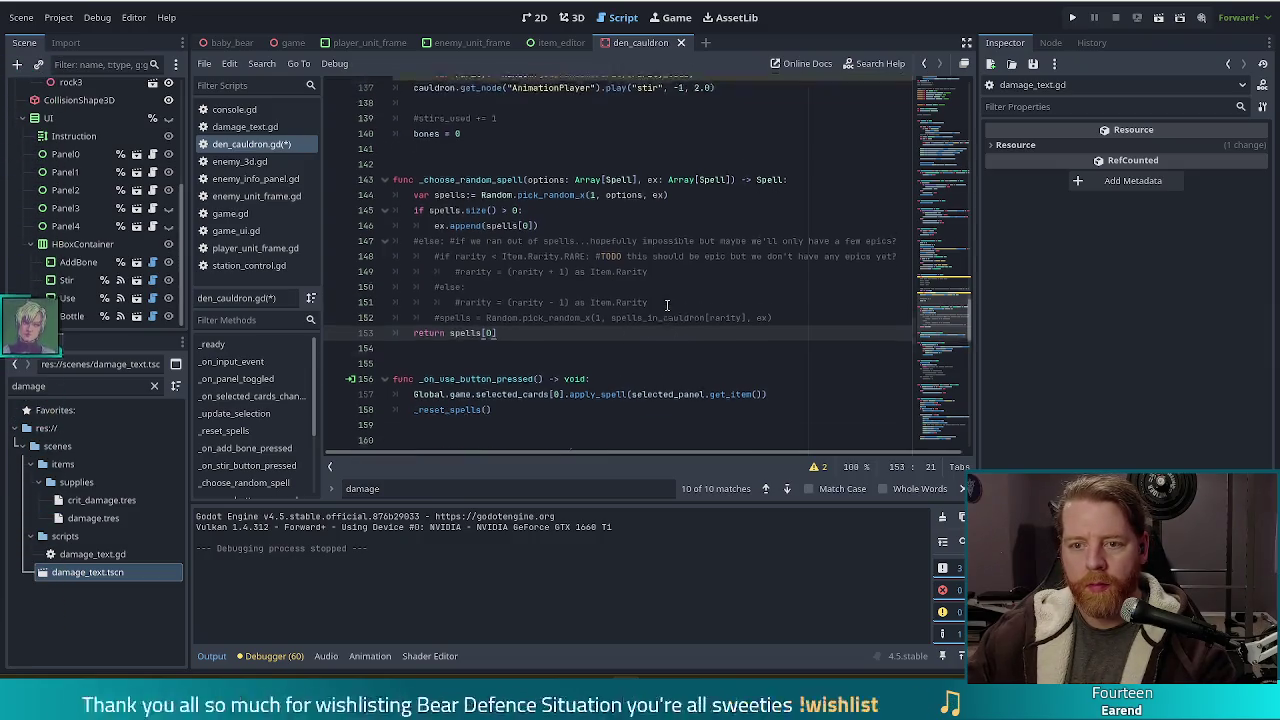
Step: Insert a new line after the per-panel rarity roll in the stir loop
scroll(667, 306, up, 4)
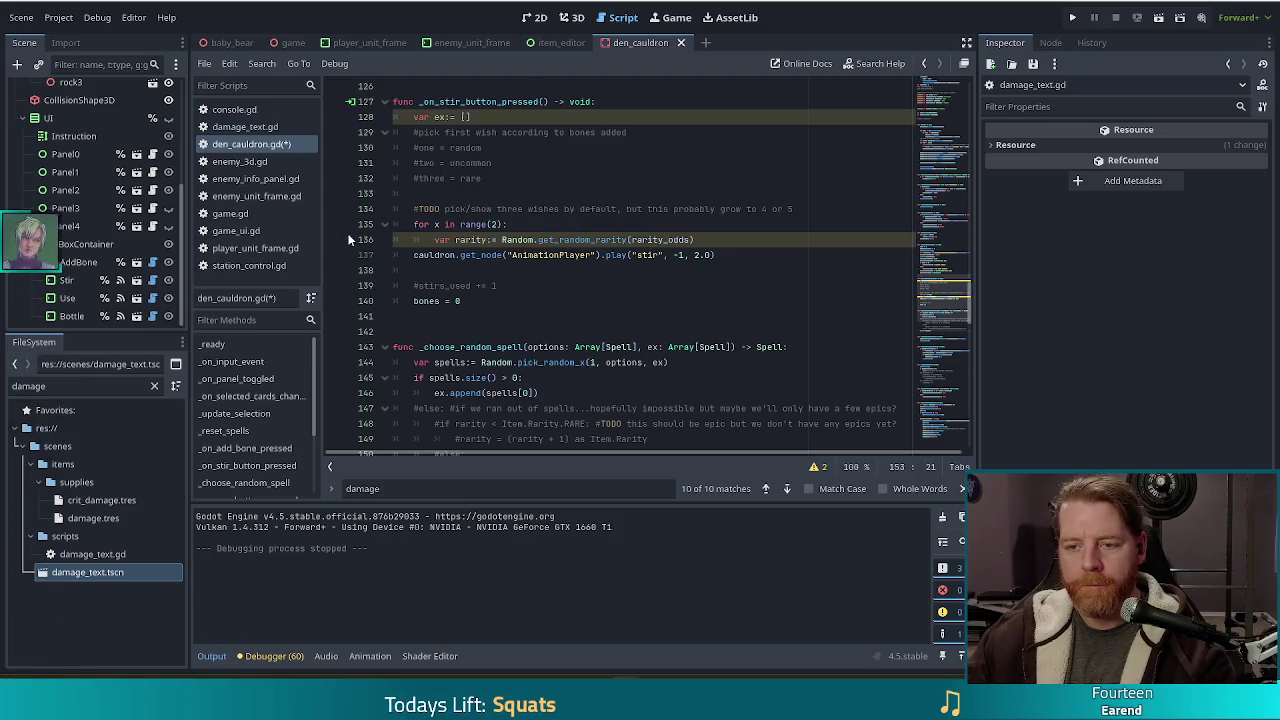
click(503, 240)
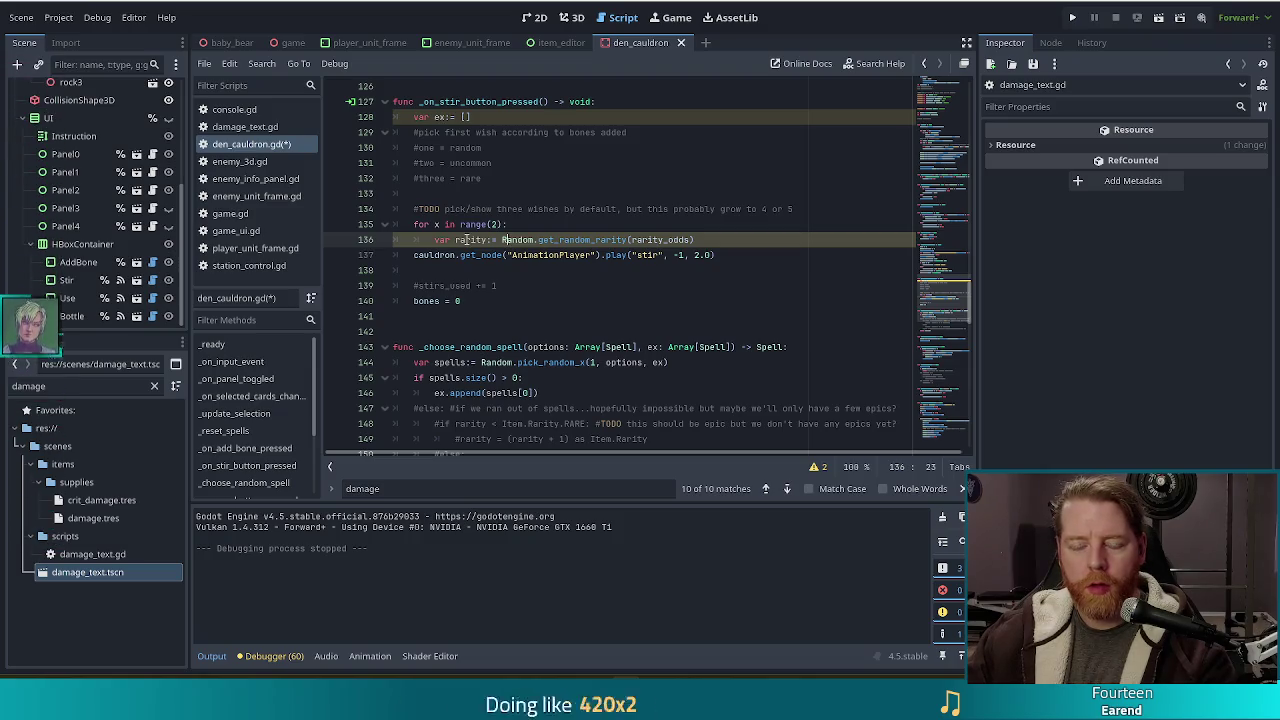
scroll(674, 238, down, 1)
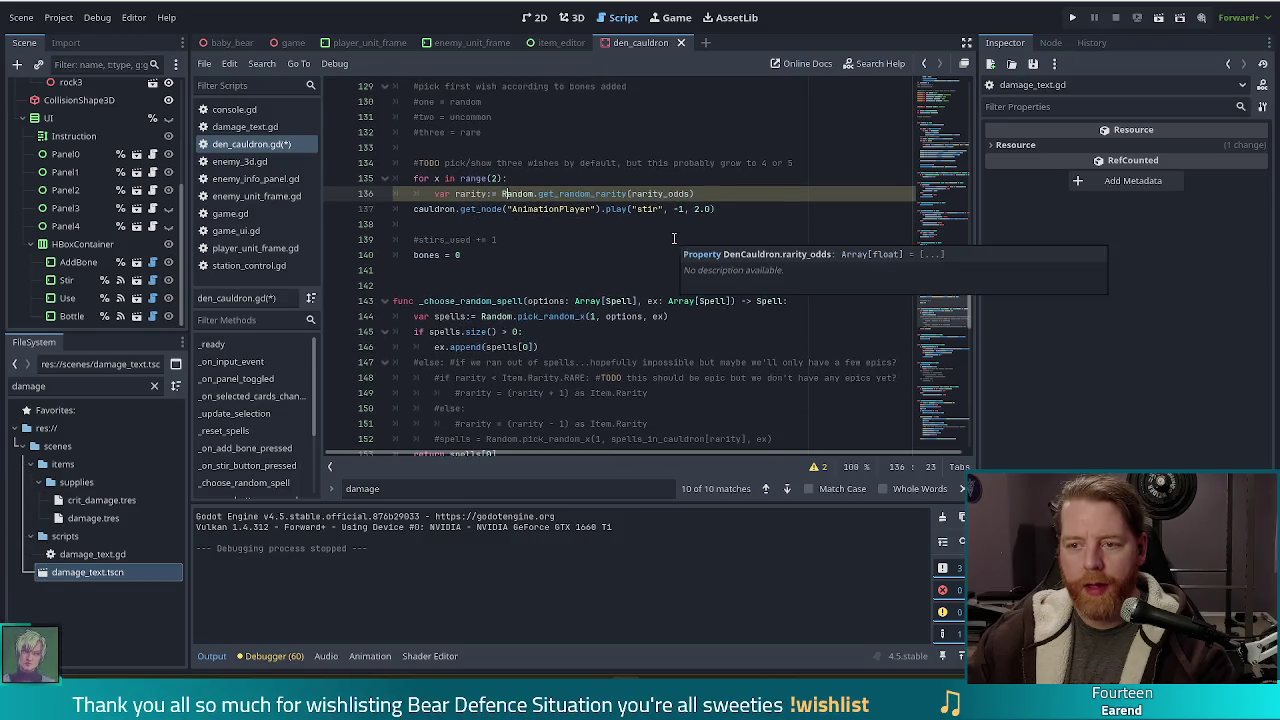
scroll(548, 327, down, 1)
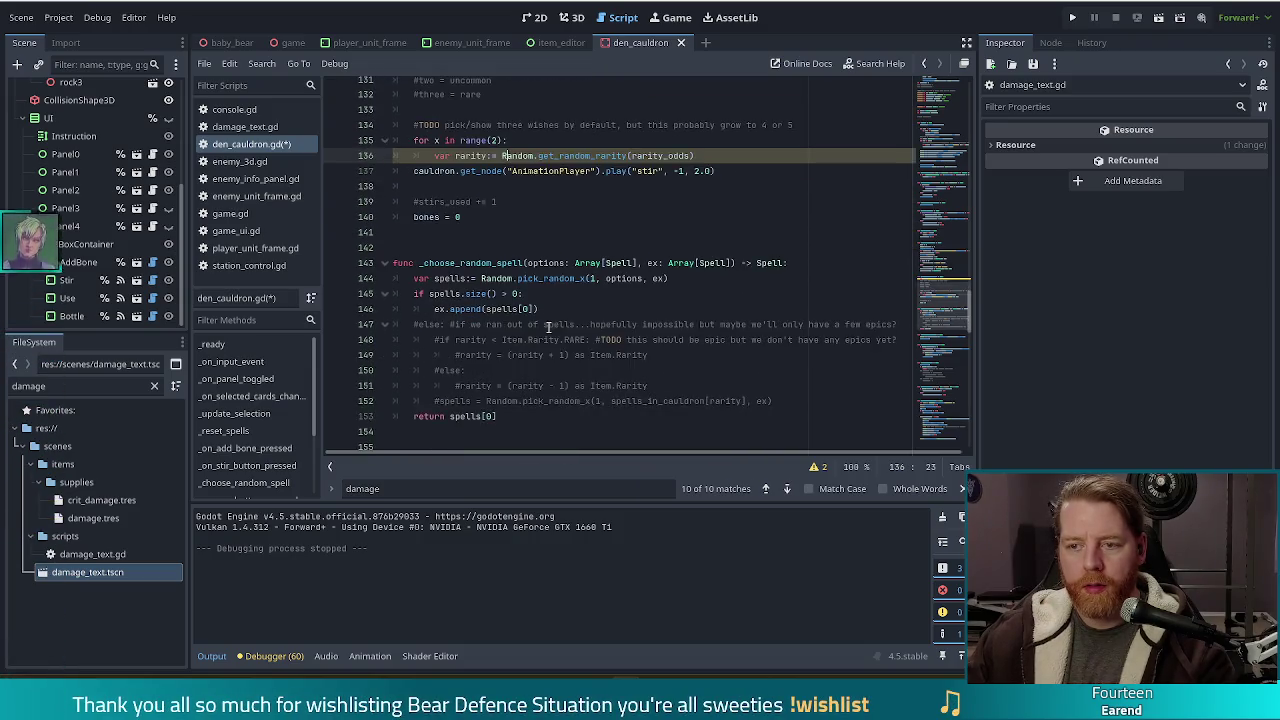
scroll(548, 327, up, 2)
click(720, 200)
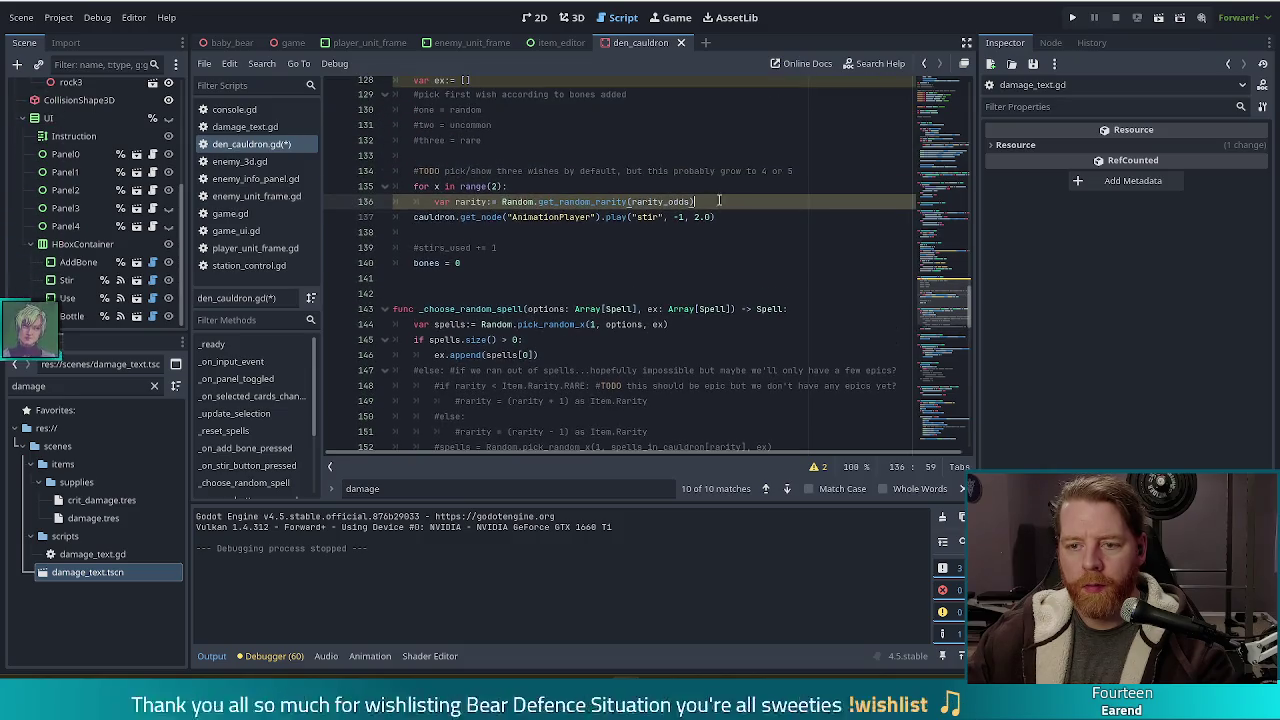
scroll(700, 210, down, 3)
scroll(685, 216, up, 3)
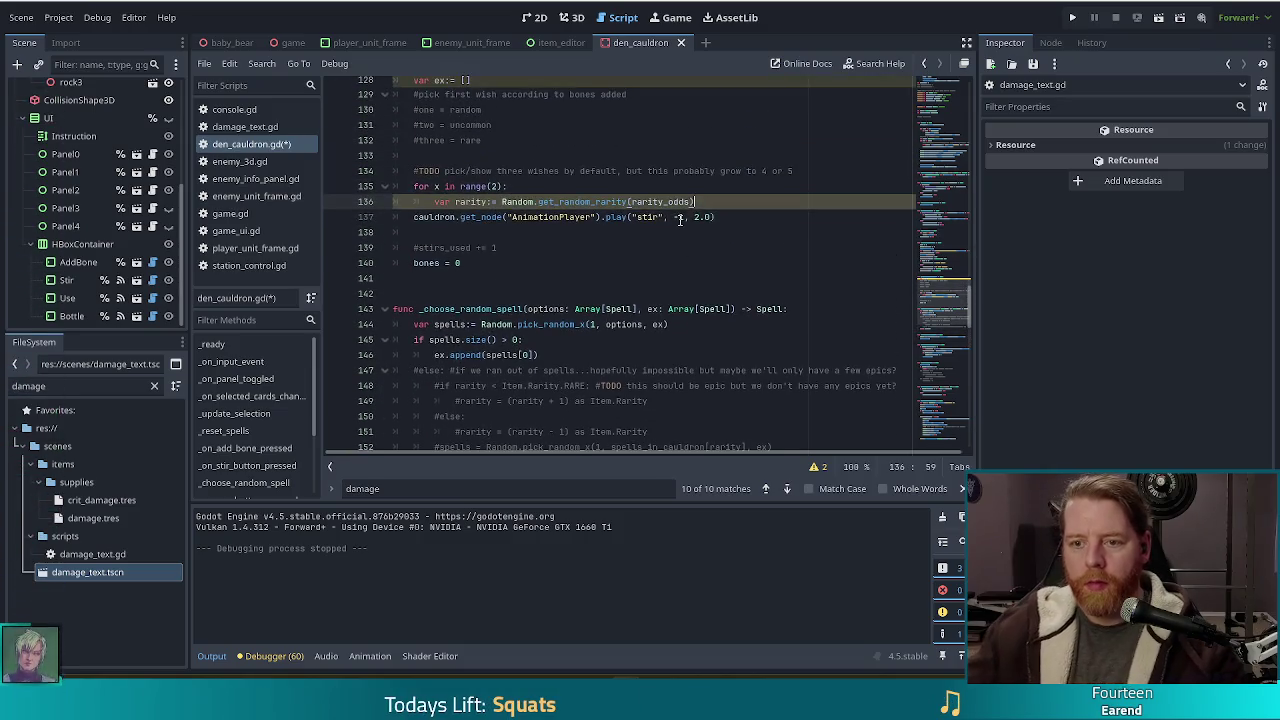
key(Return)
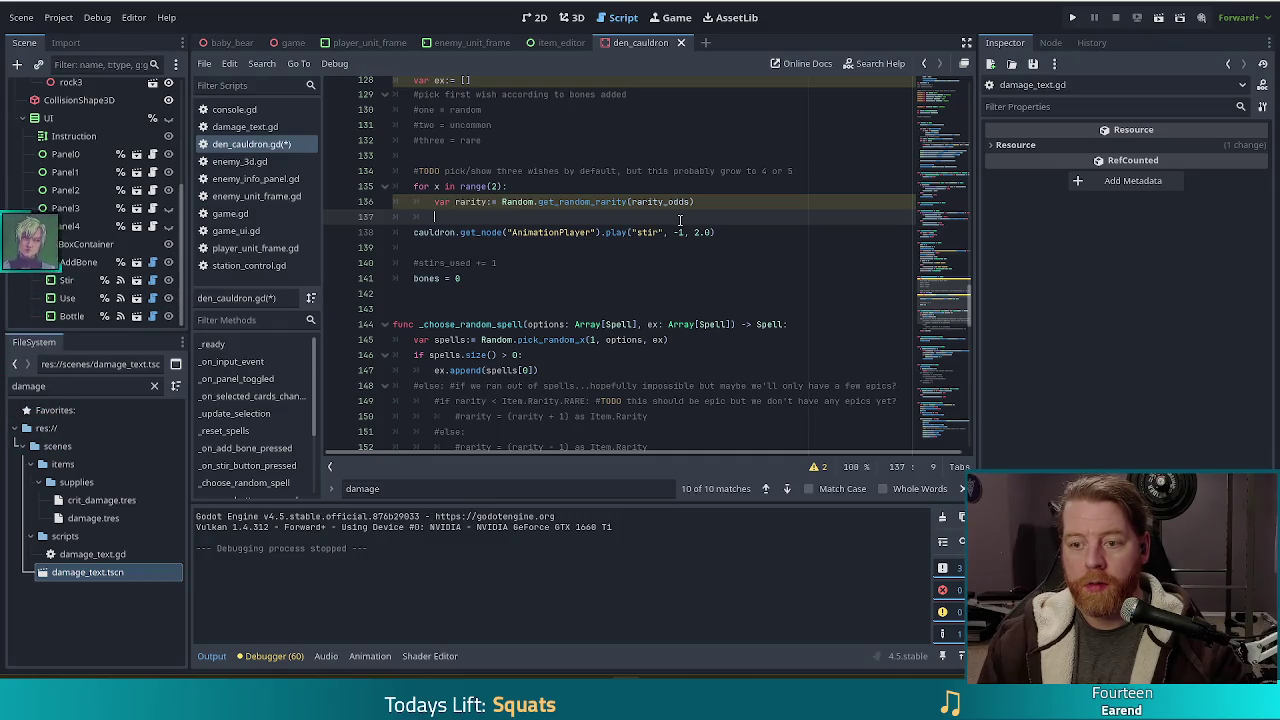
Step: Begin typing panels[x].spel on the new line, using autocomplete for panels
scroll(685, 230, up, 1)
scroll(691, 246, down, 1)
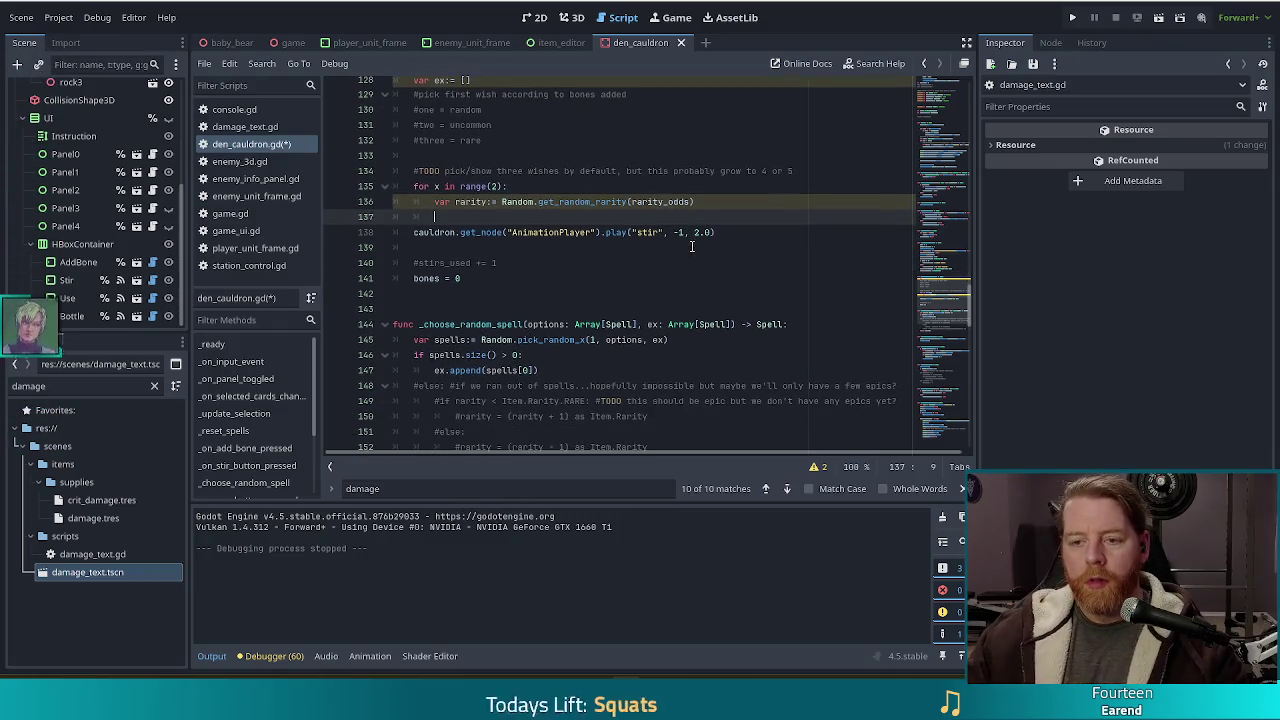
text(pa)
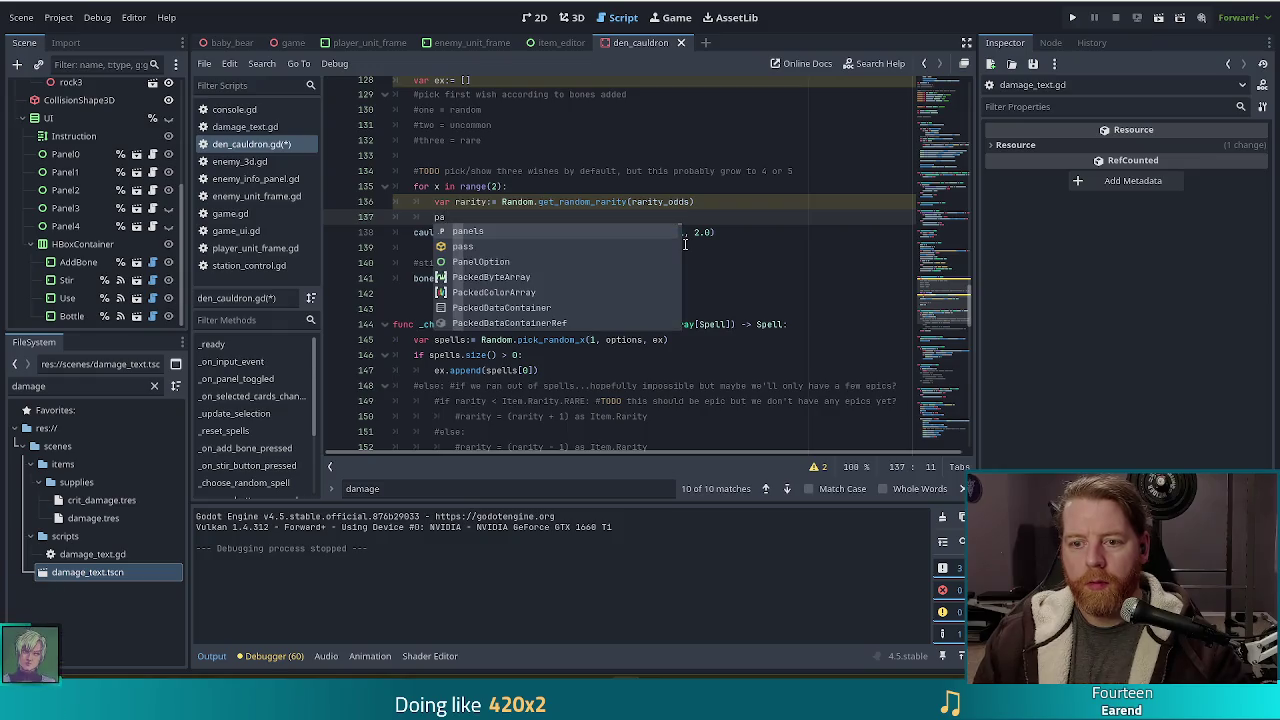
key(Return)
text([x].)
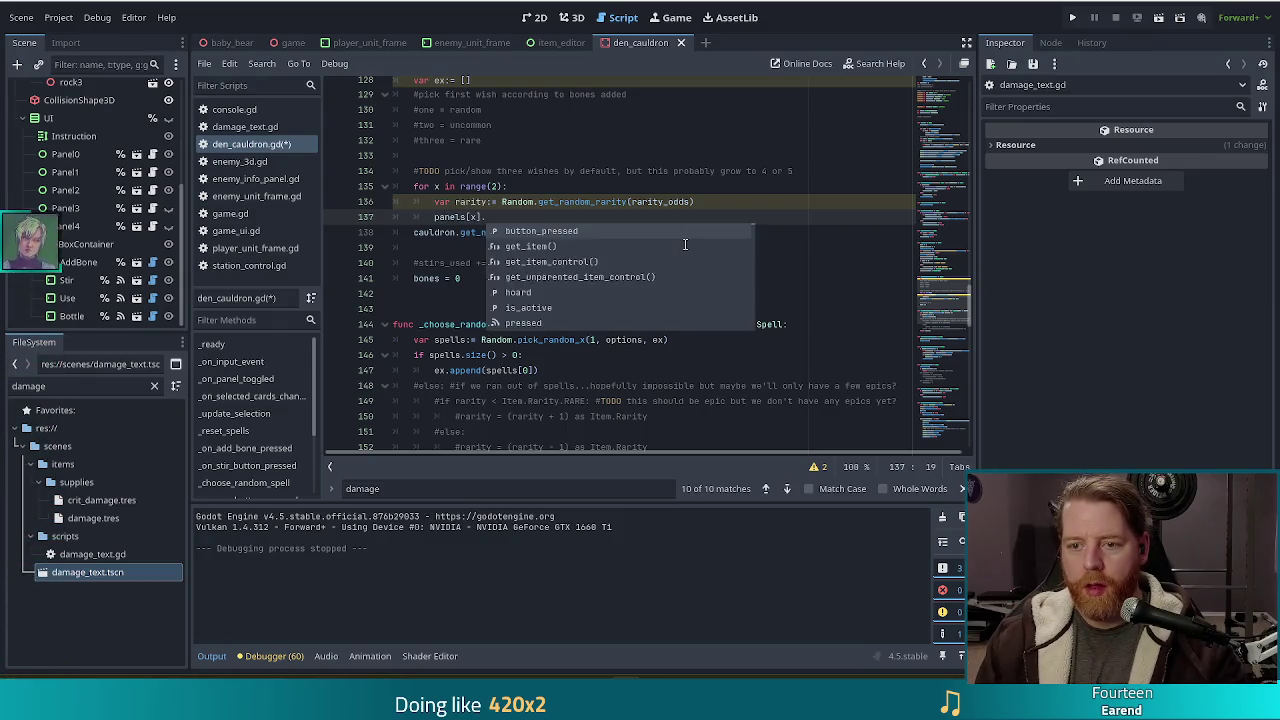
text(spel)
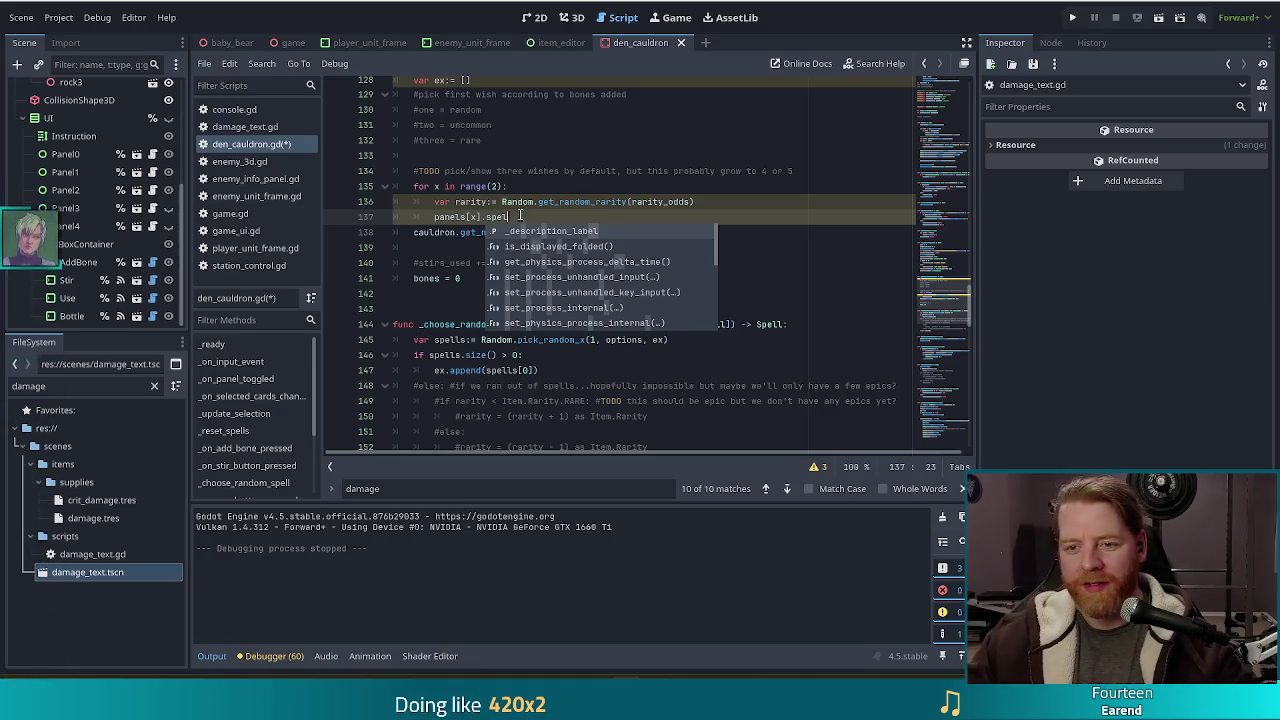
key(Escape)
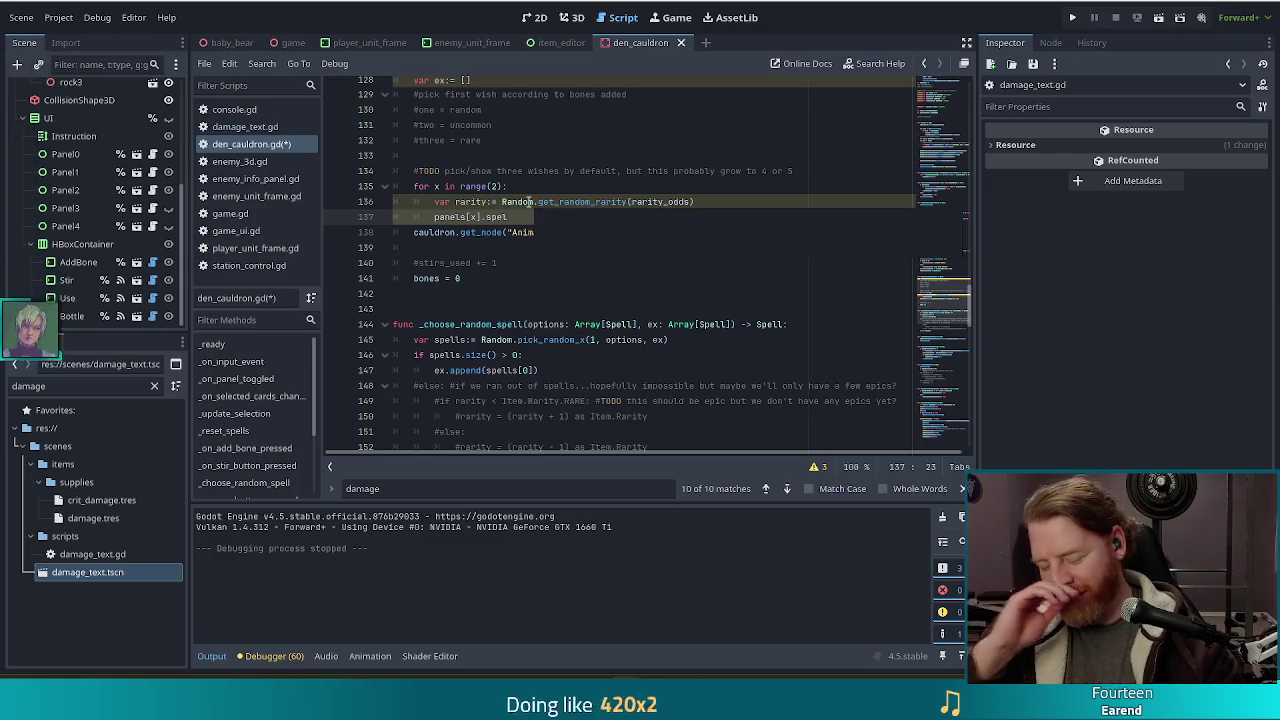
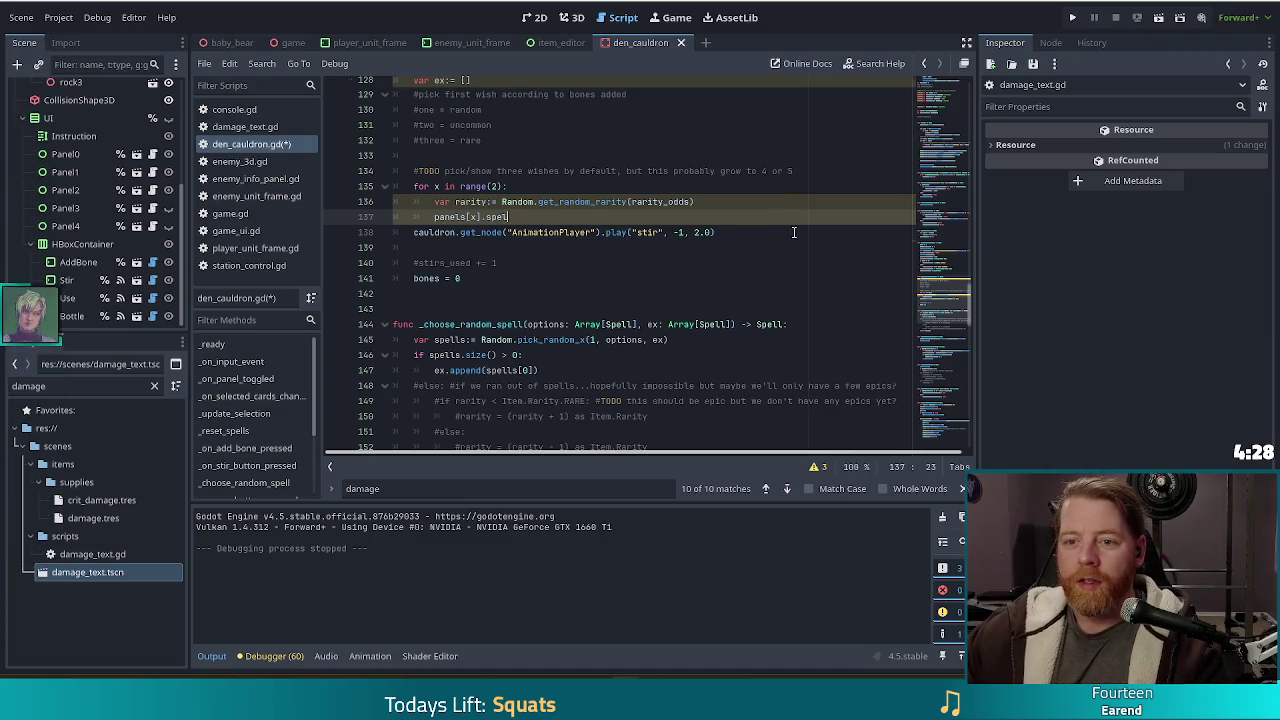
Step: Jump from 'panels' on line 137 to its PanelOption array declaration in den_cauldron.gd
scroll(794, 232, up, 3)
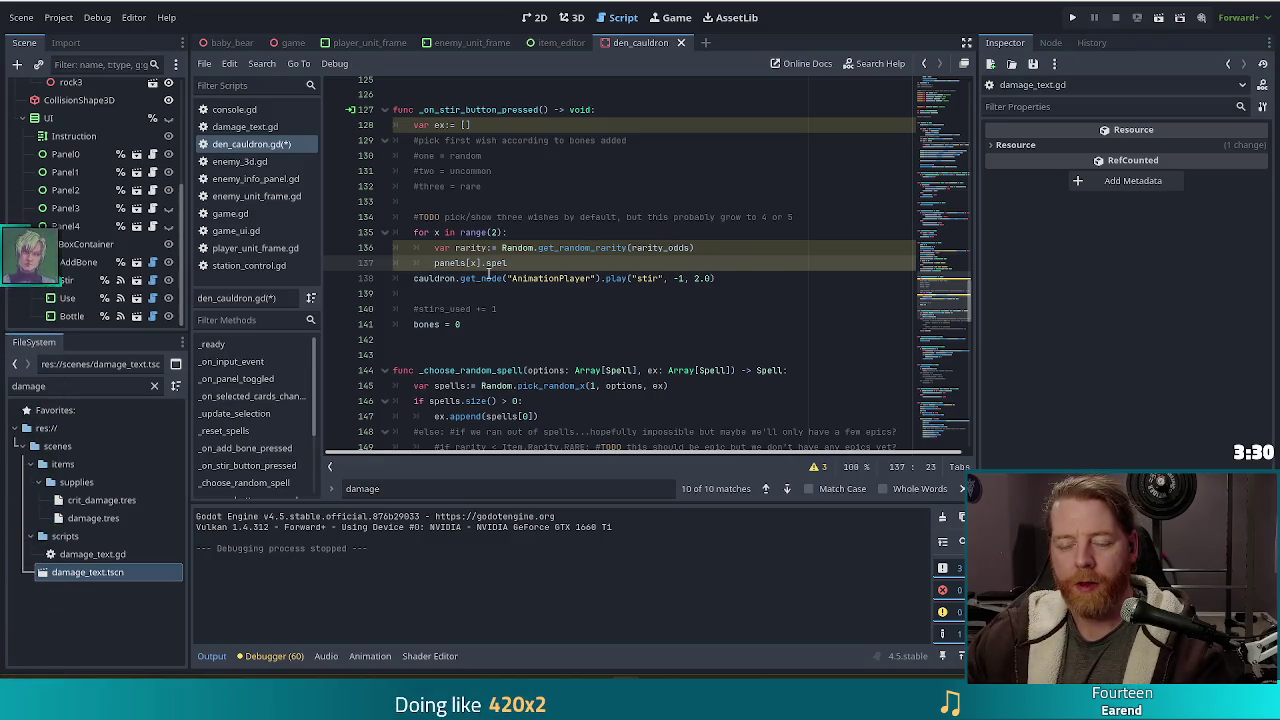
scroll(490, 300, down, 3)
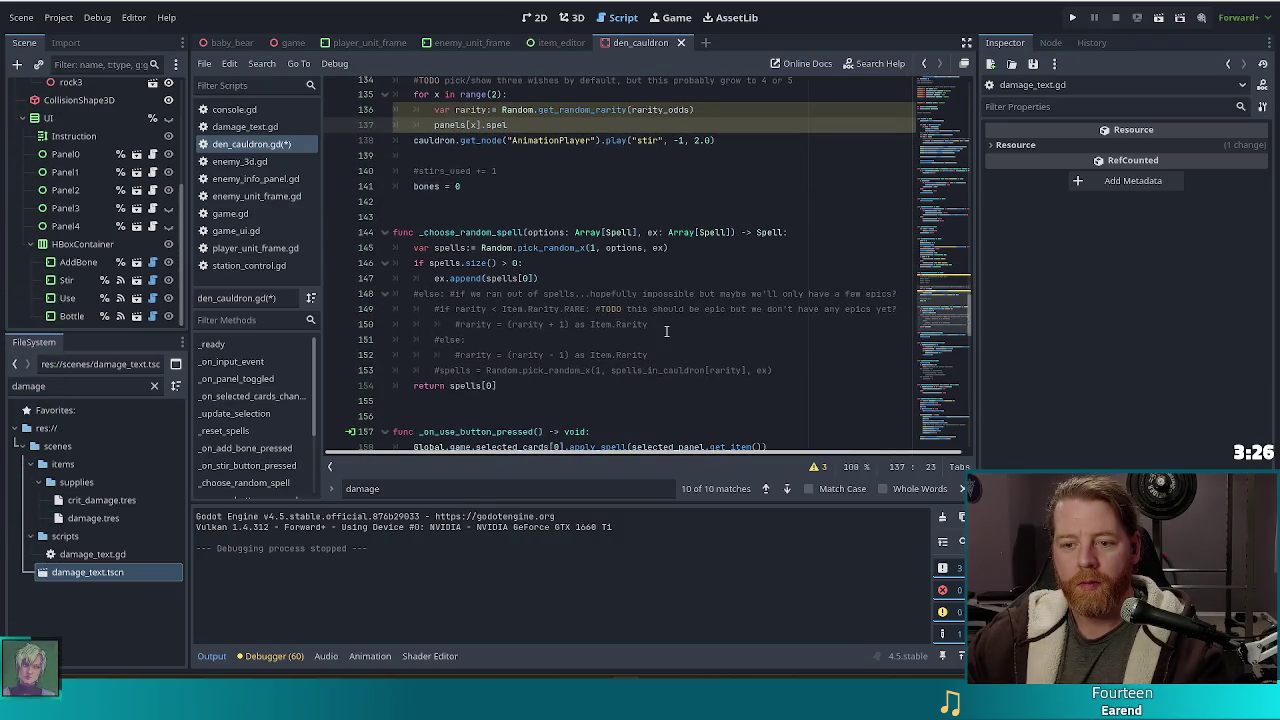
scroll(620, 300, up, 2)
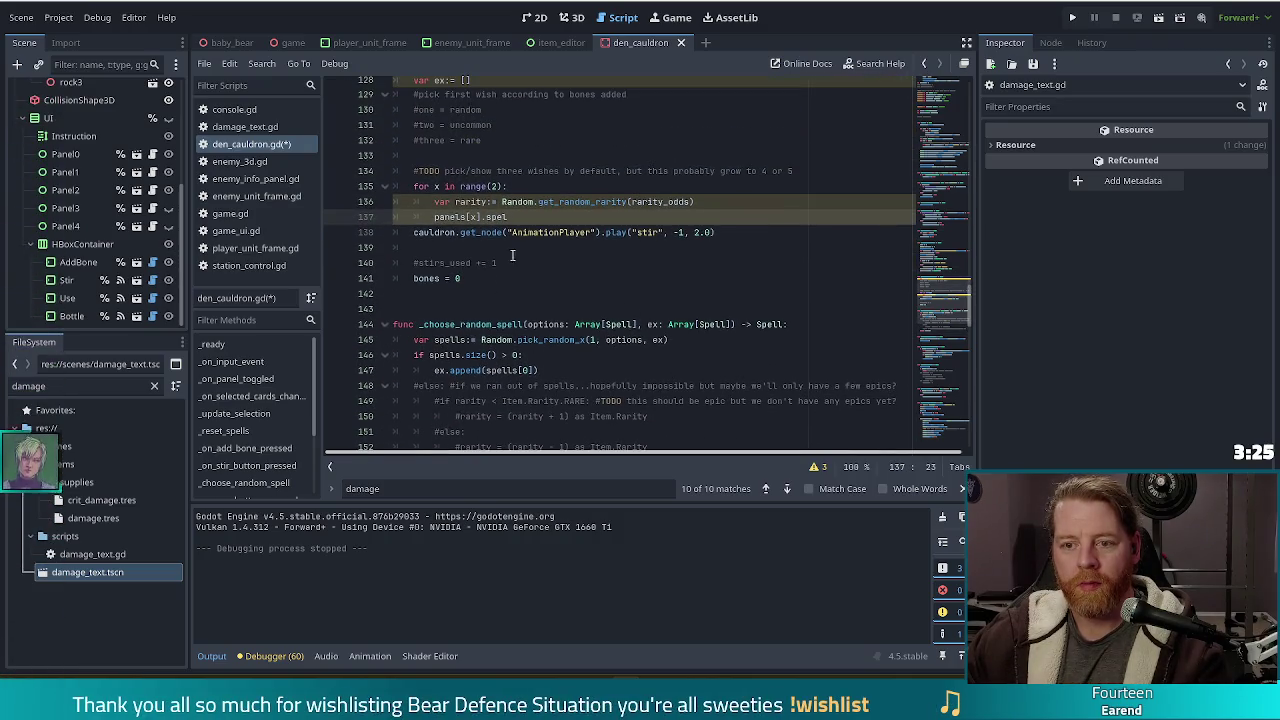
ctrl+click(456, 216)
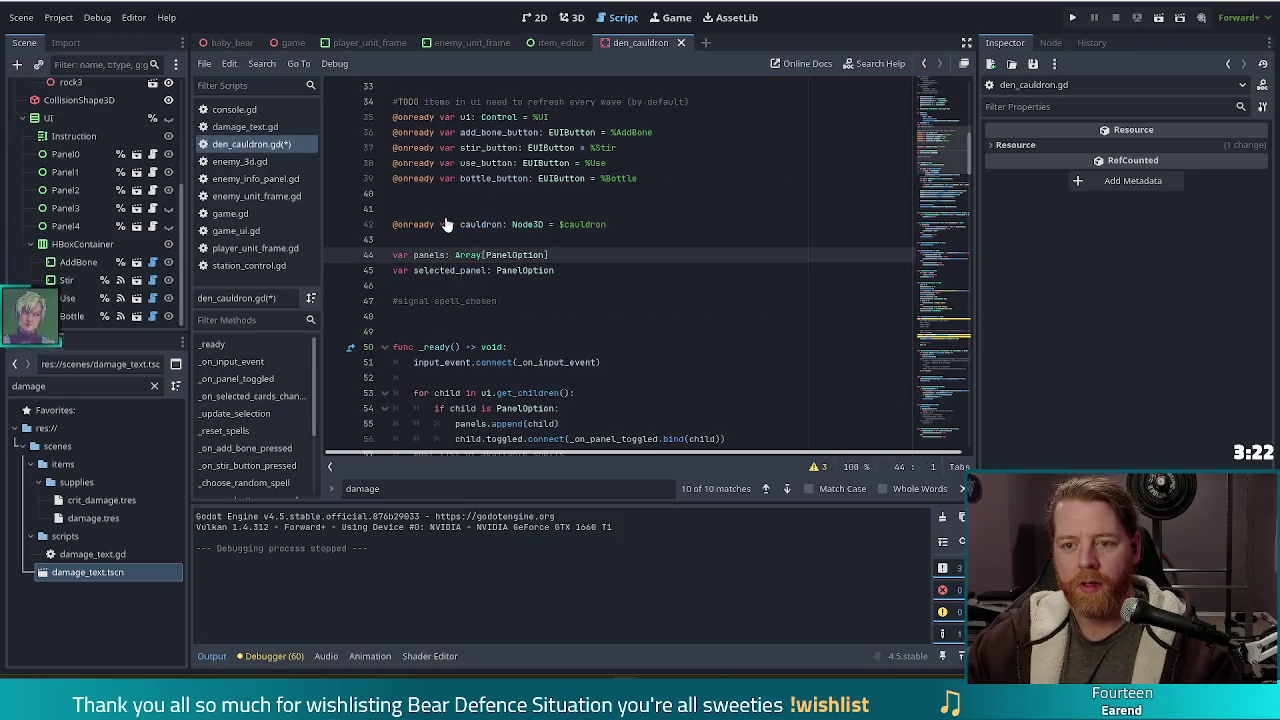
Step: Back in the stir function, replace the unfinished 'spel' with a panels[x].set_item call
key(alt+Left)
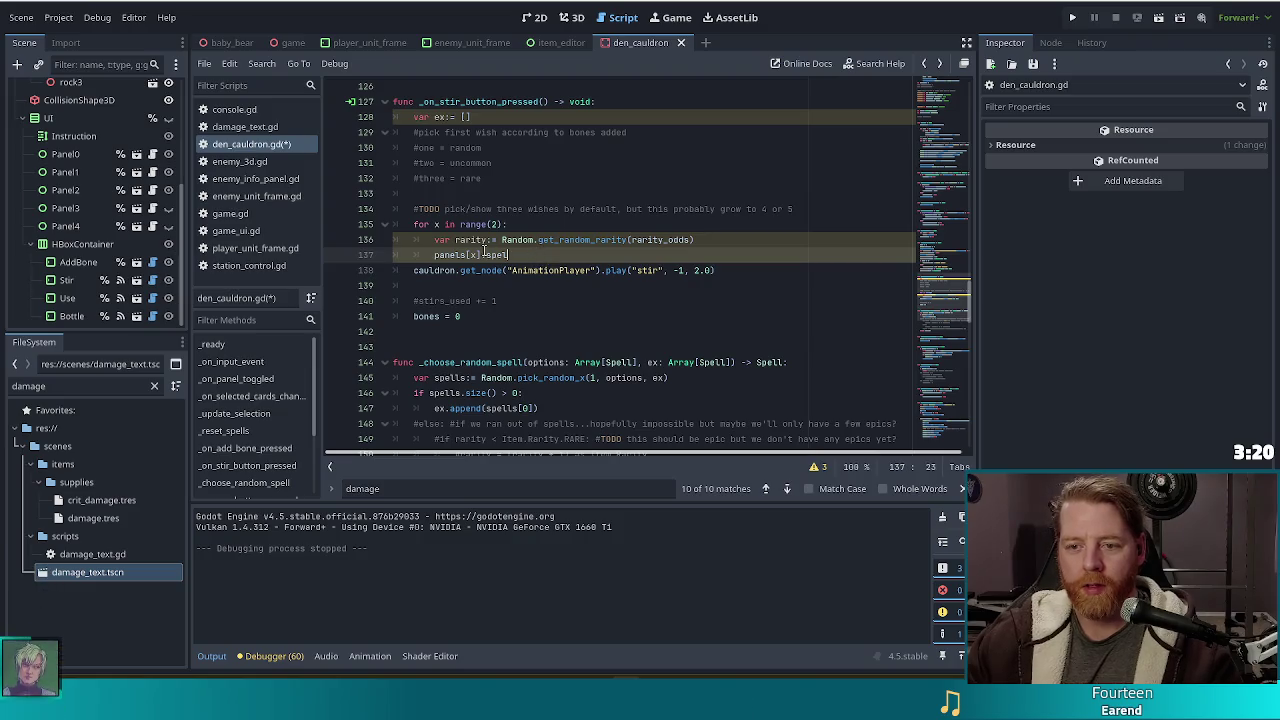
double_click(508, 255)
key(BackSpace)
key(BackSpace)
text(.ite)
key(Down)
key(Down)
key(Down)
key(Return)
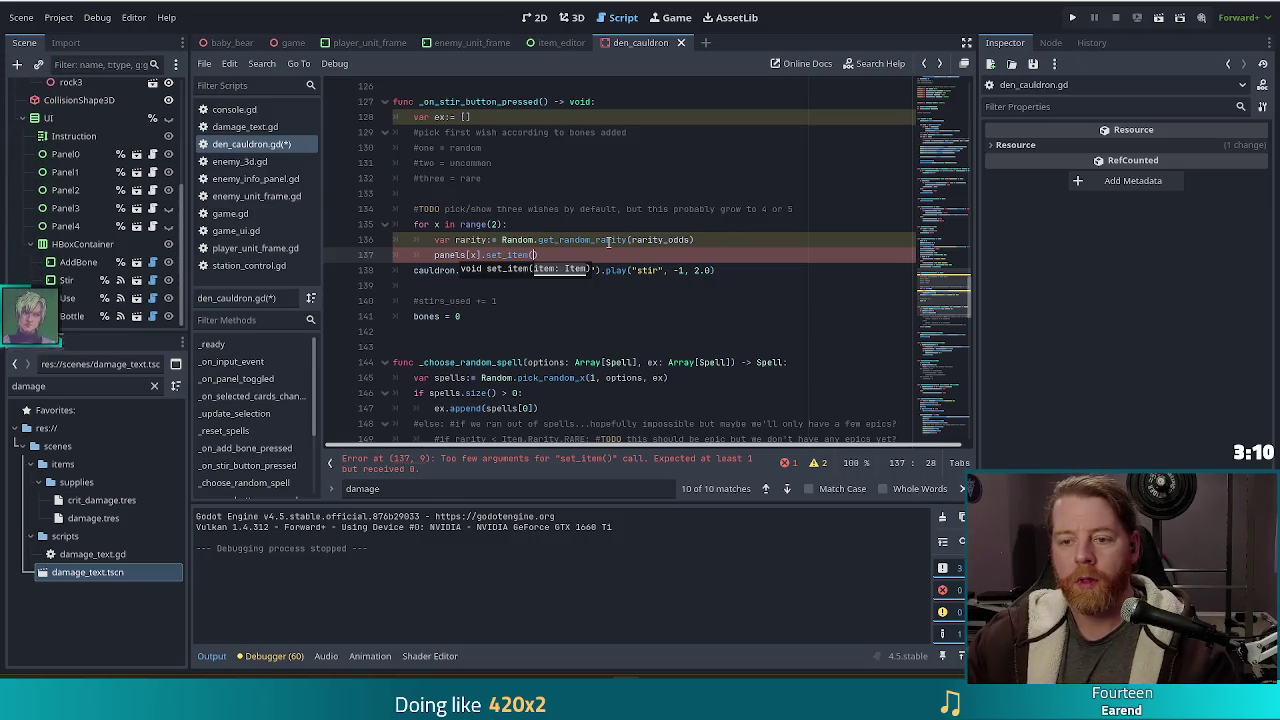
Step: Pass _choose_random_spell(spells_in_cauldron[rarity], ex) as the set_item argument
text(_)
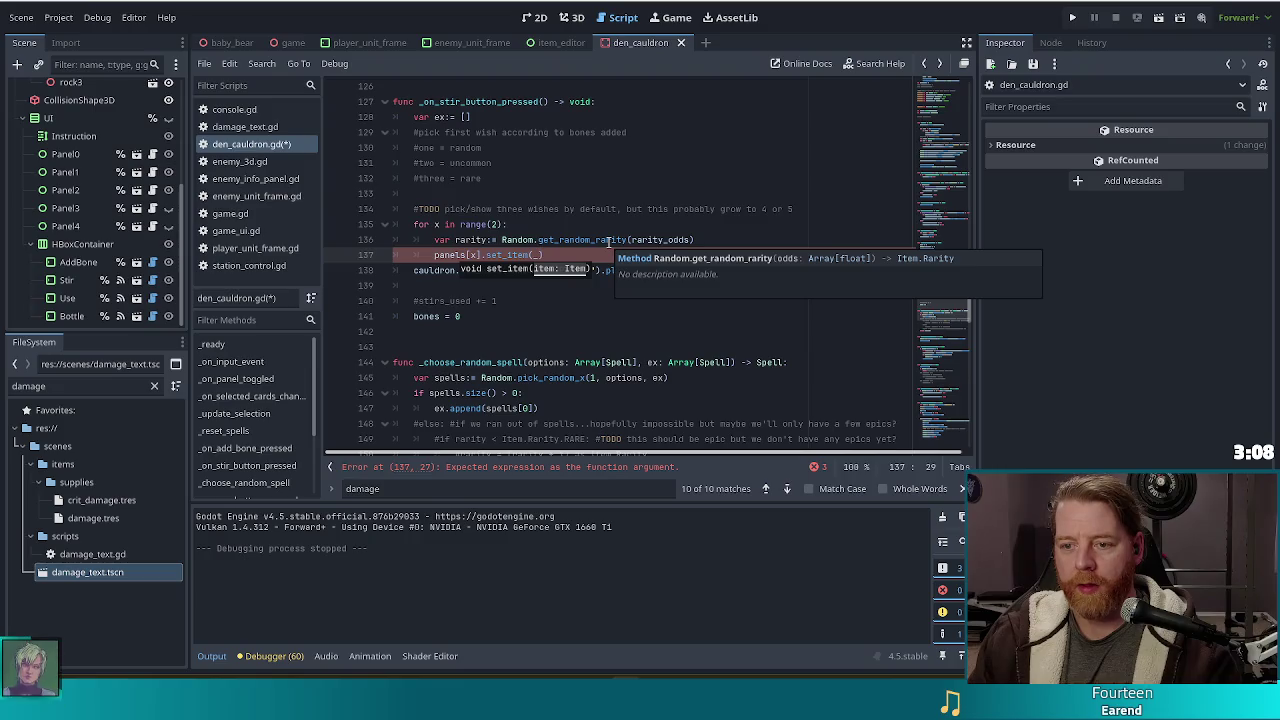
text(choo)
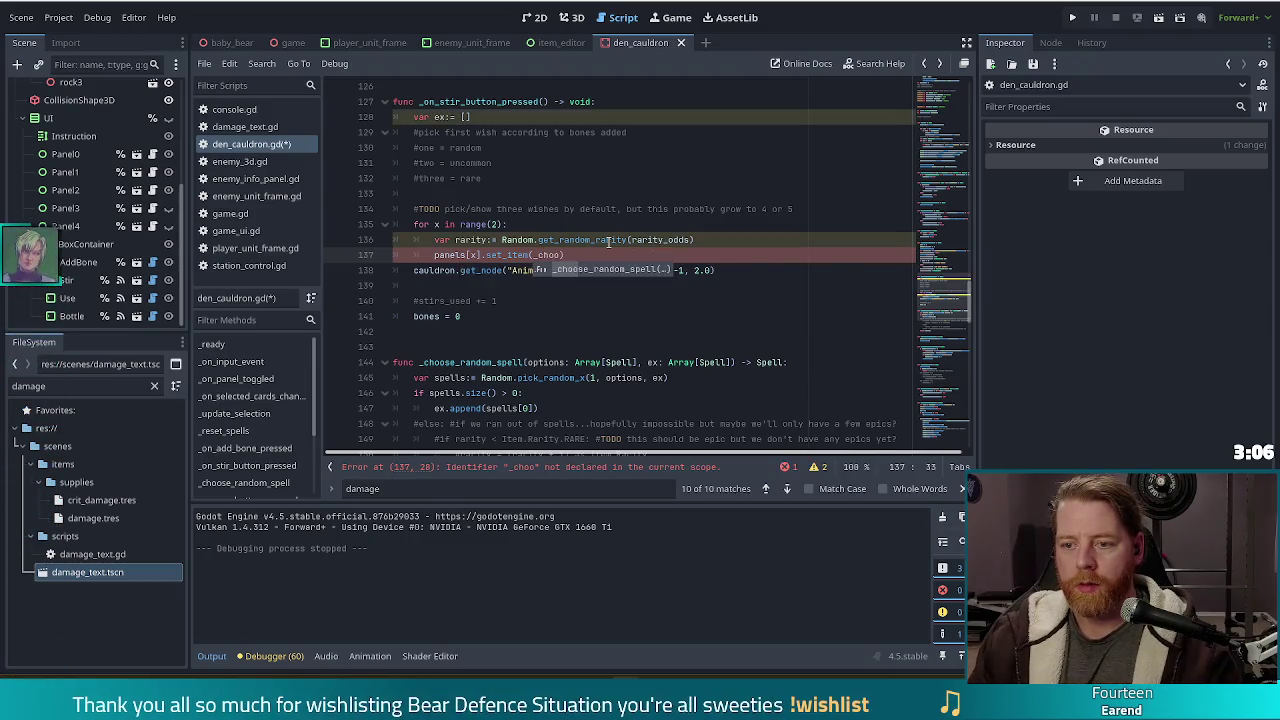
key(Return)
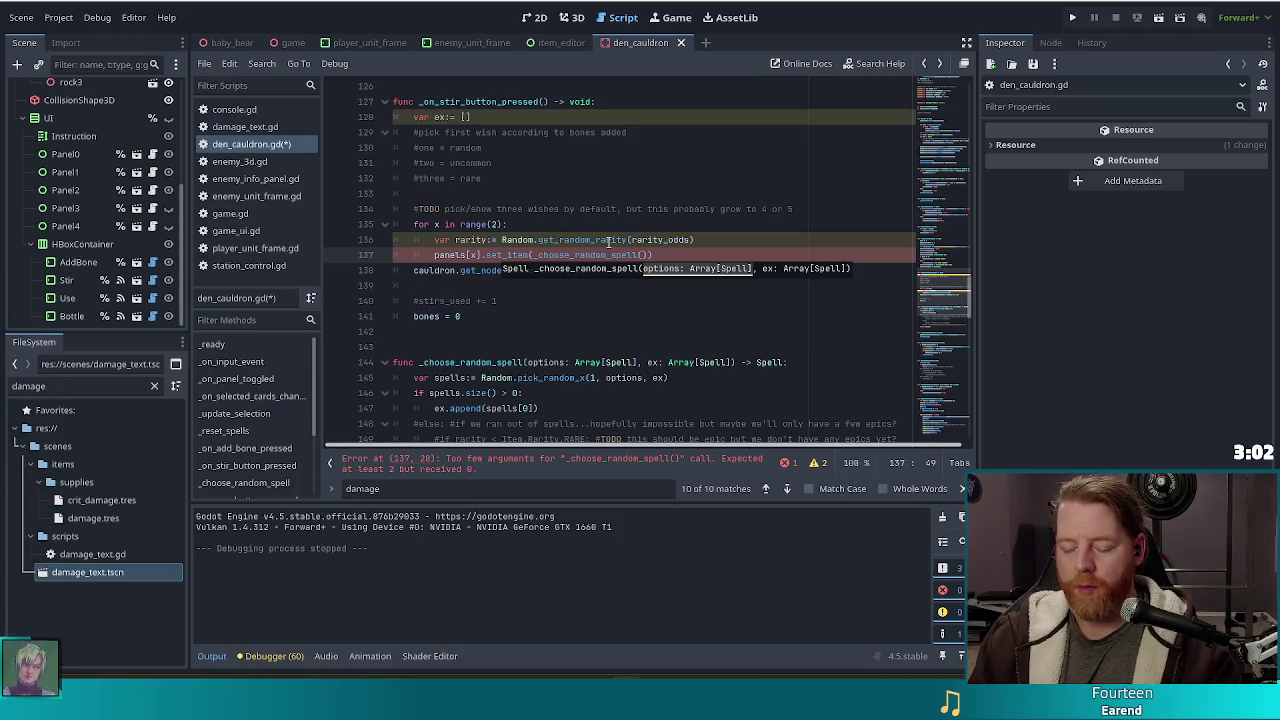
text(spell)
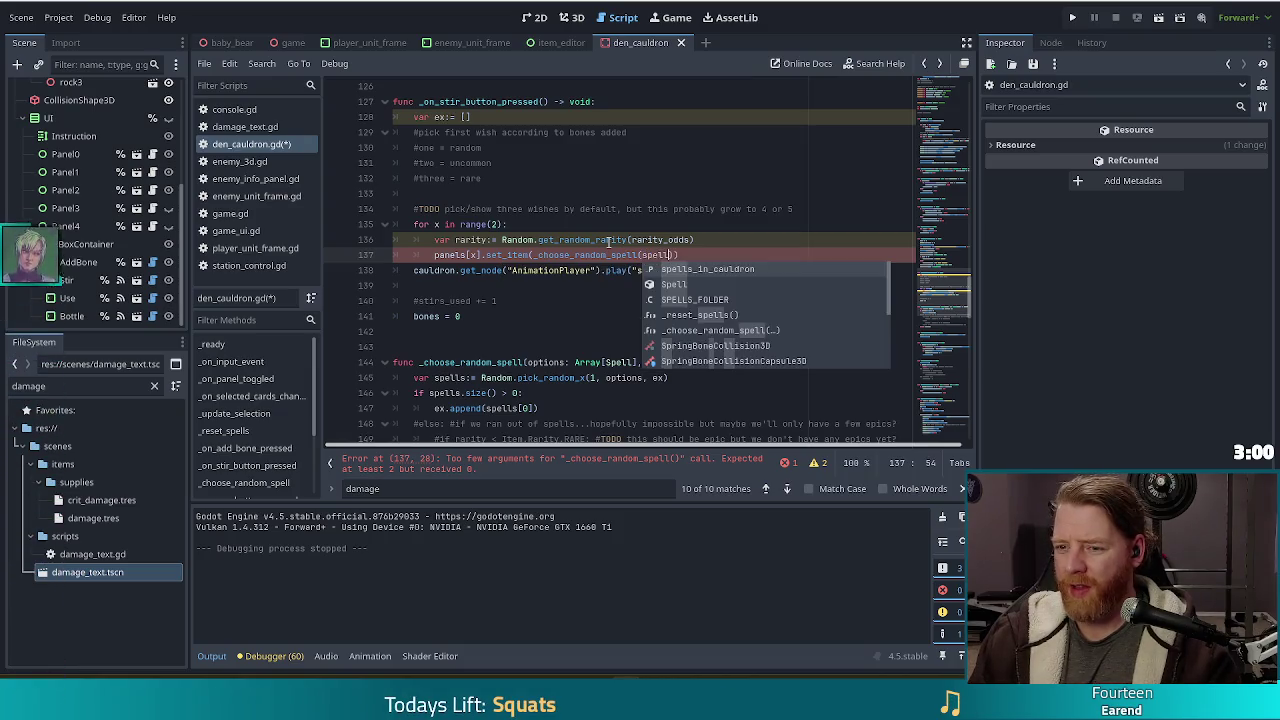
key(Return)
text([)
text(ron[rarit)
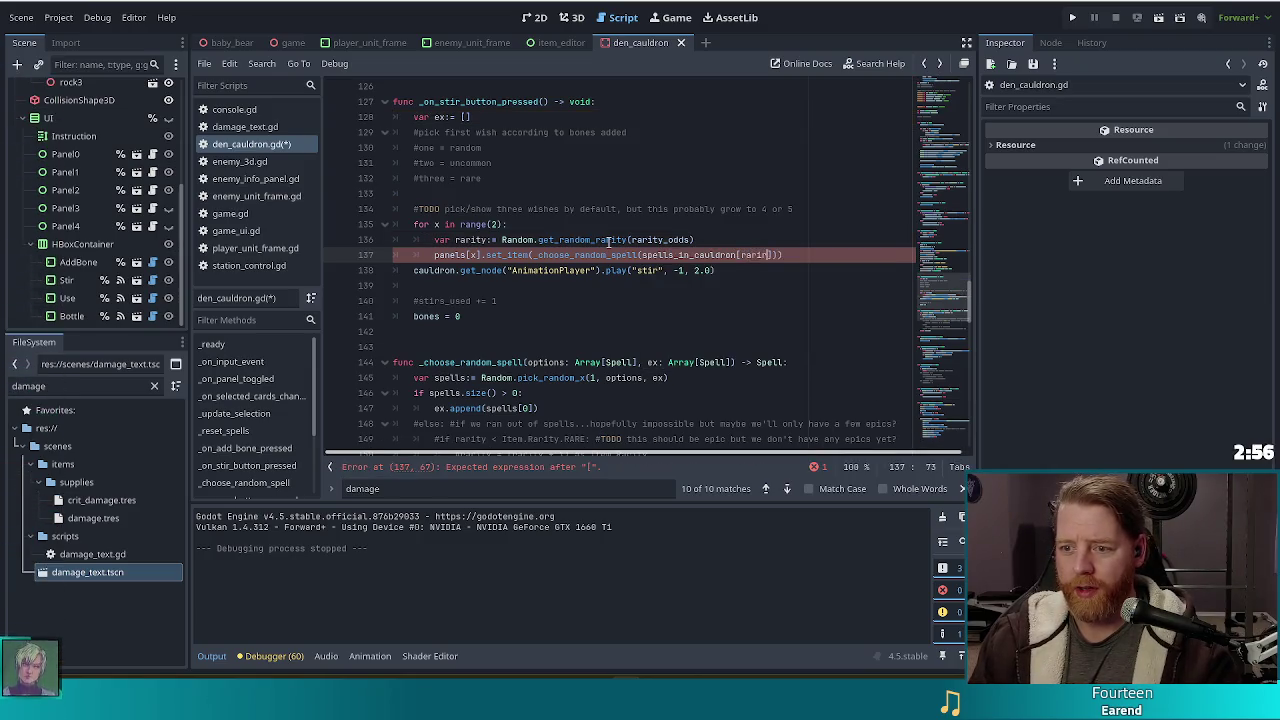
text(y)
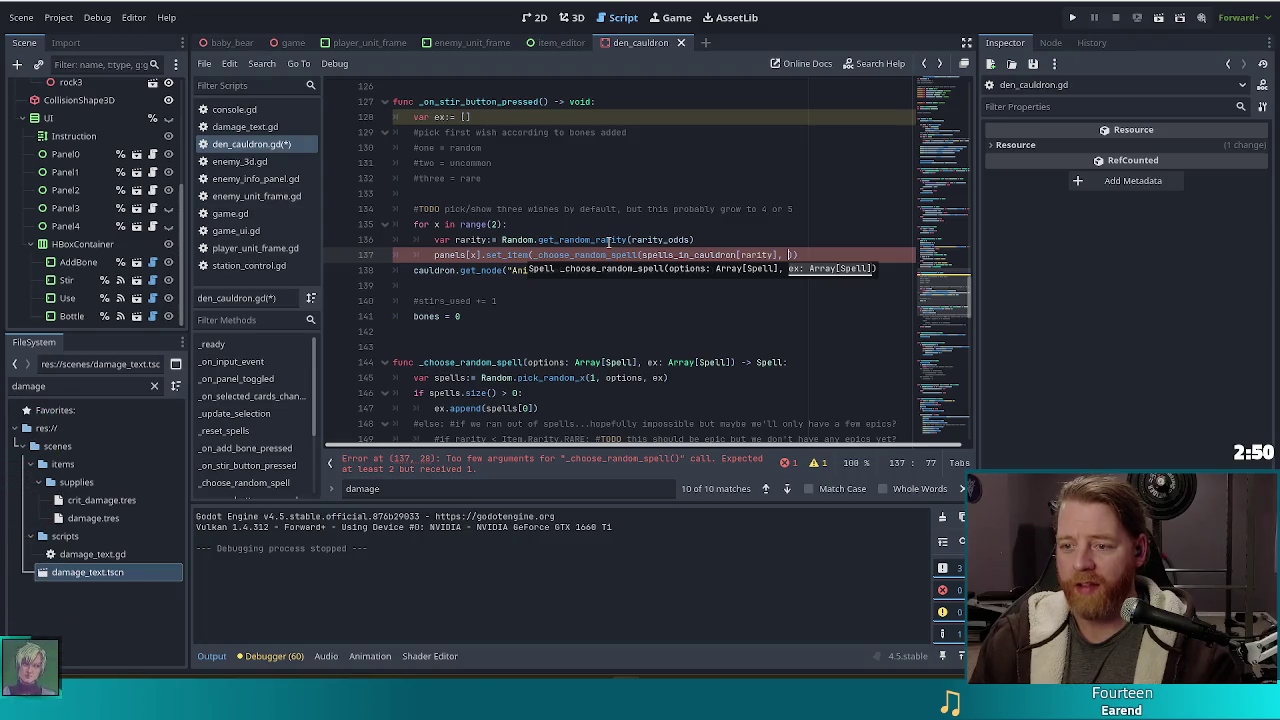
text(ex)
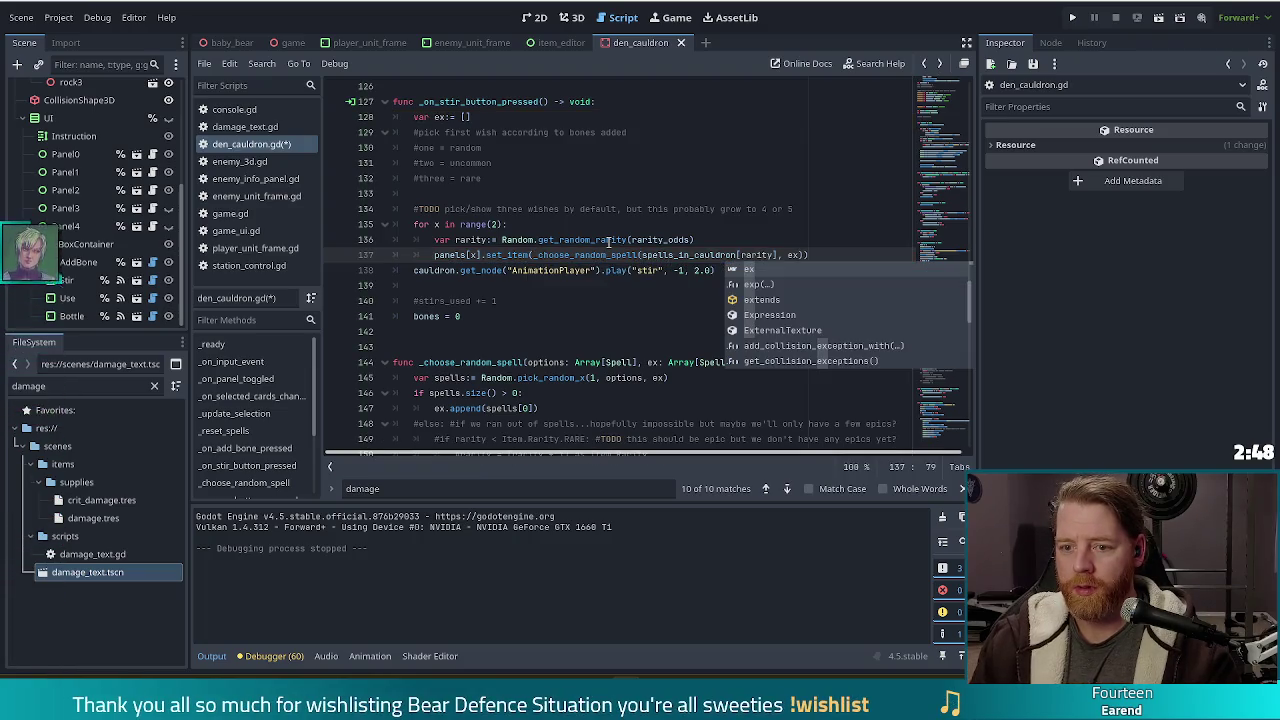
text())
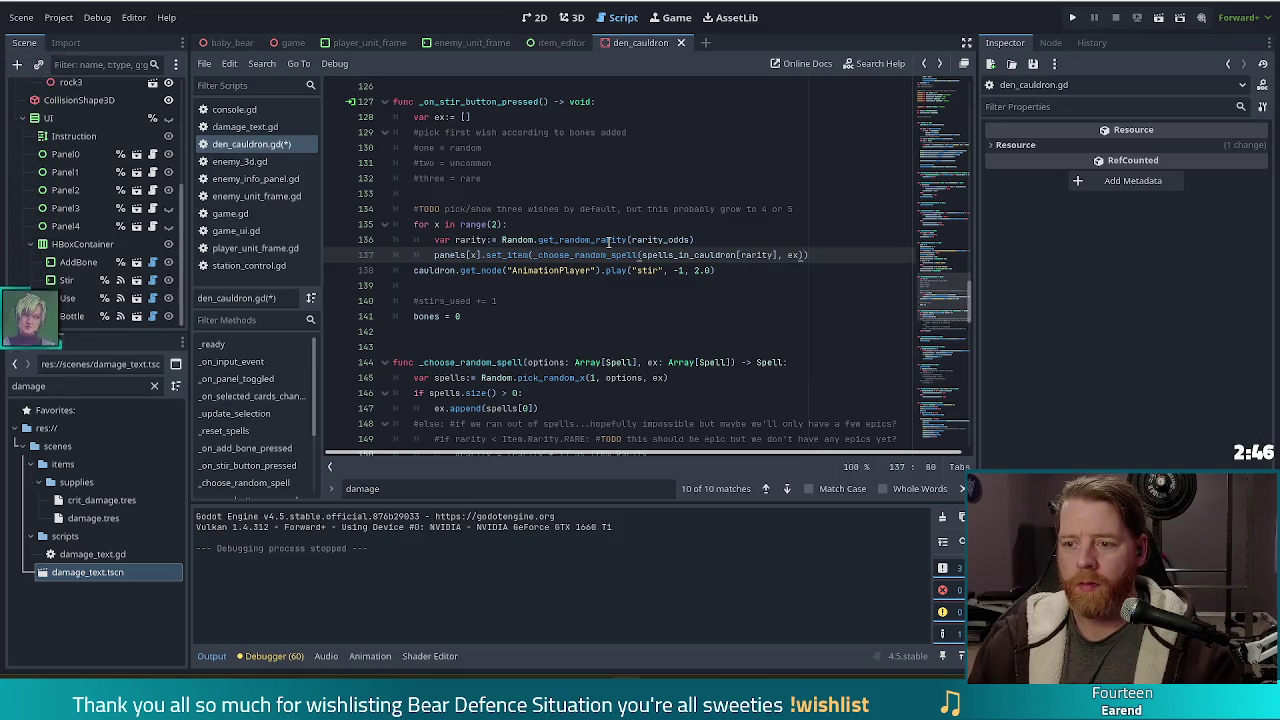
text([0)
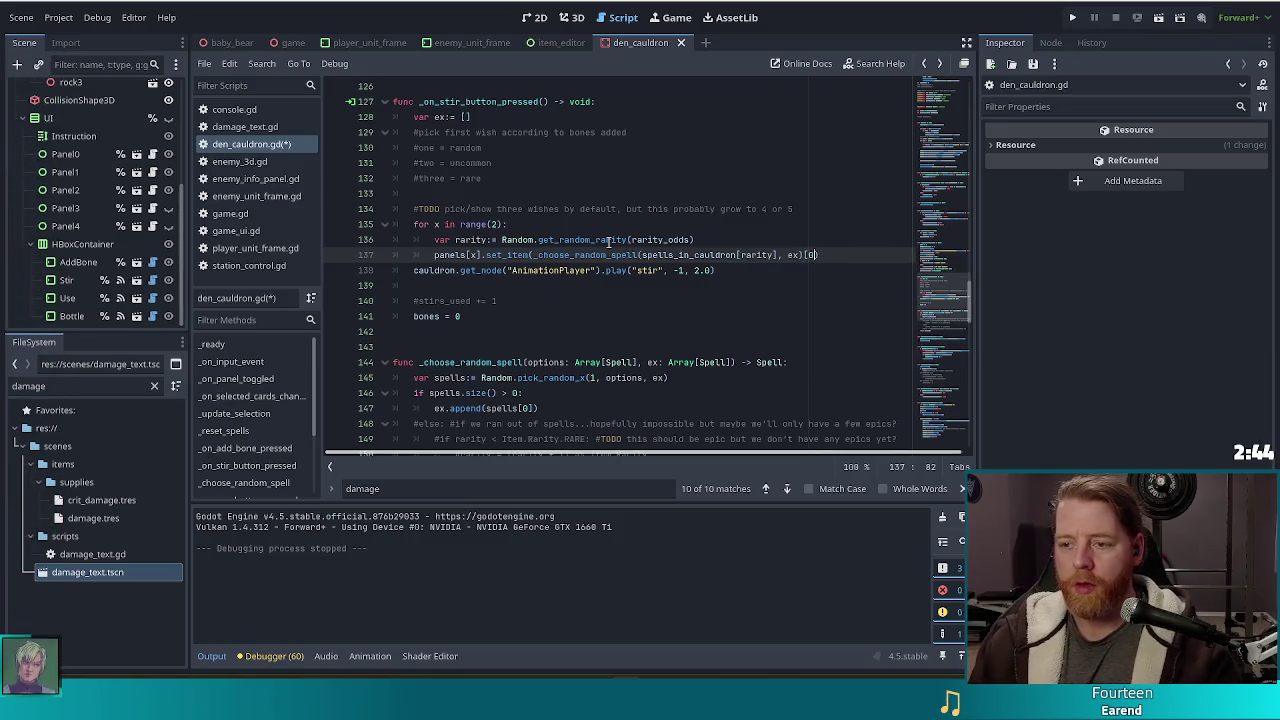
key(BackSpace)
key(BackSpace)
text())
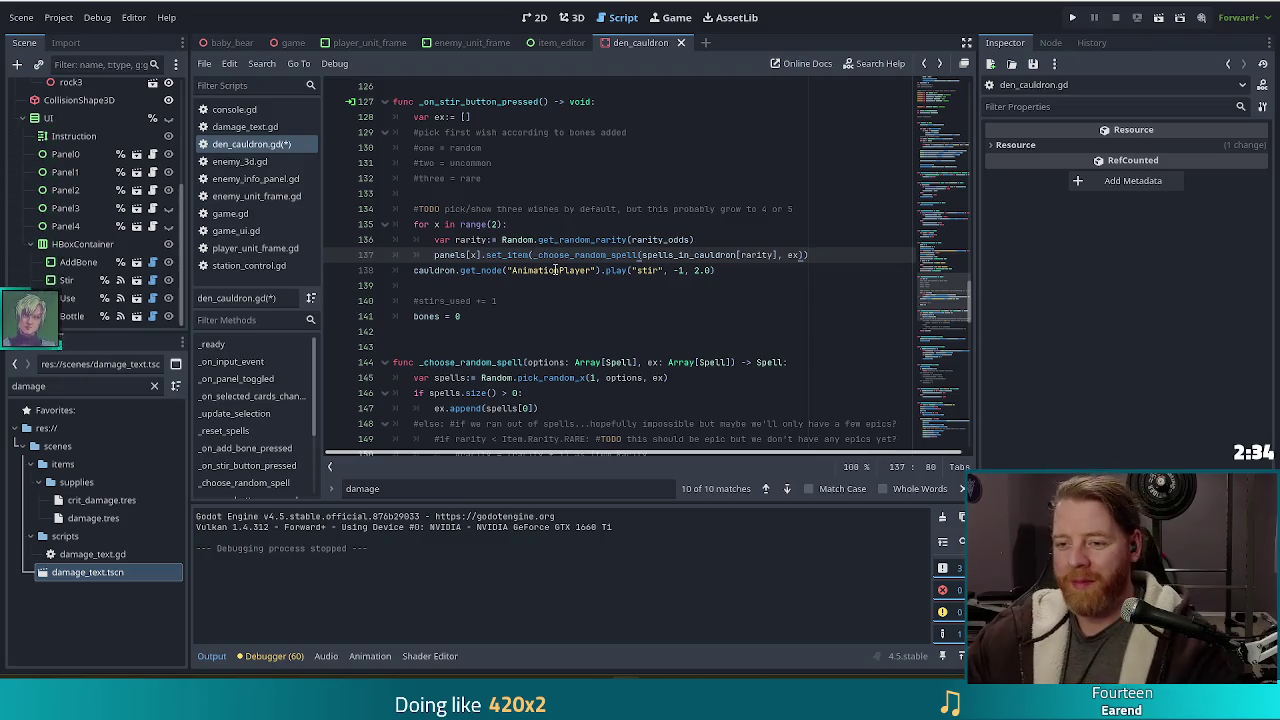
click(820, 256)
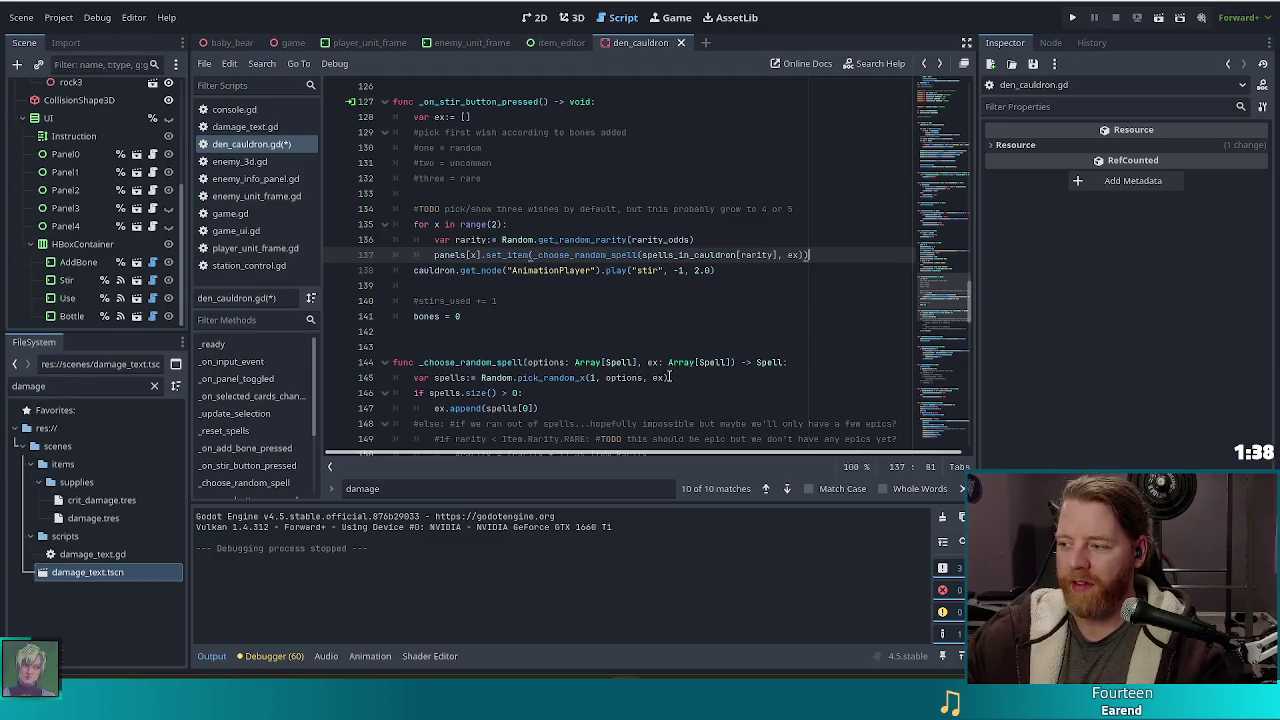
mouse_move(676, 364)
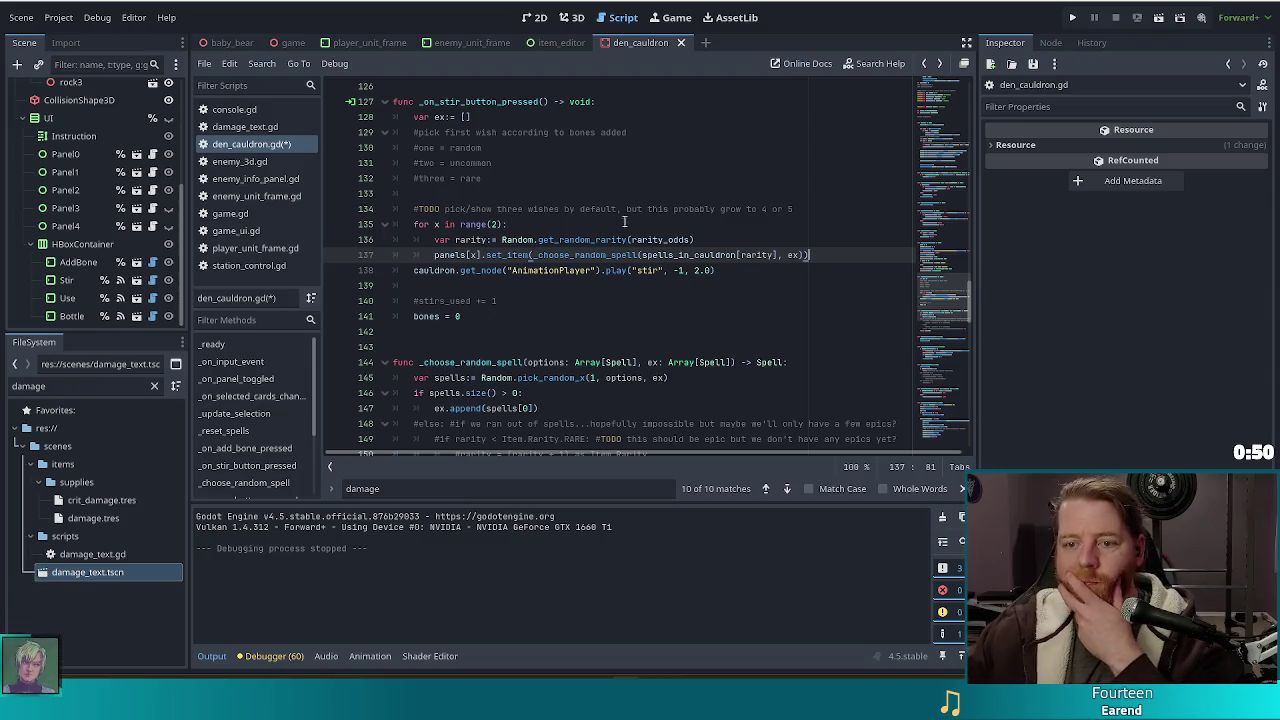
Step: Review the set_item line and _choose_random_spell, then run the project
click(518, 253)
click(765, 255)
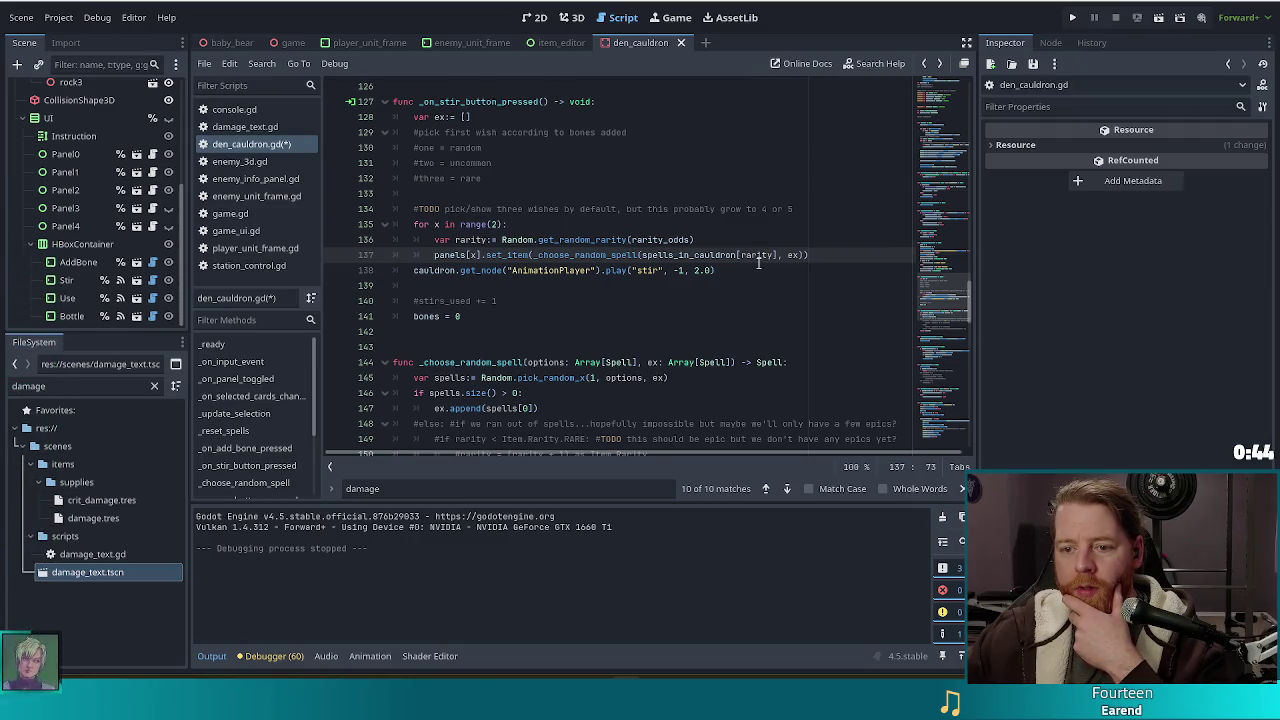
scroll(758, 265, down, 1)
scroll(758, 265, down, 3)
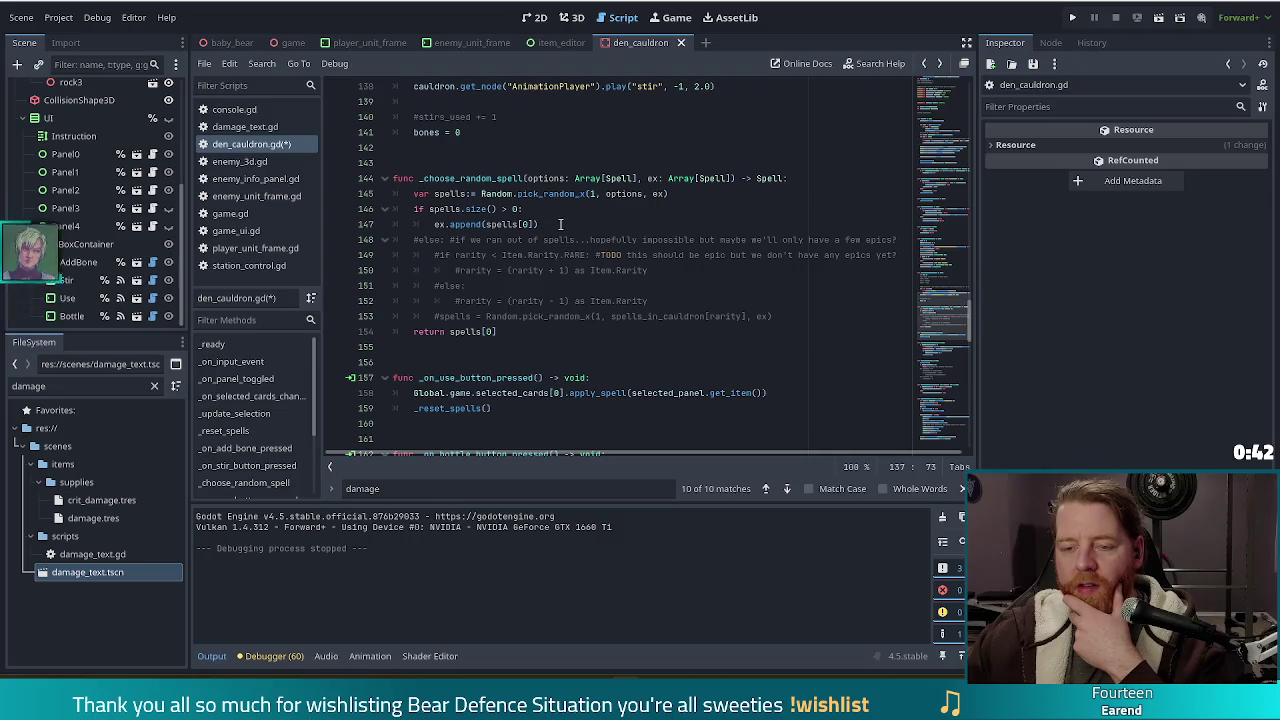
click(560, 224)
scroll(606, 244, up, 3)
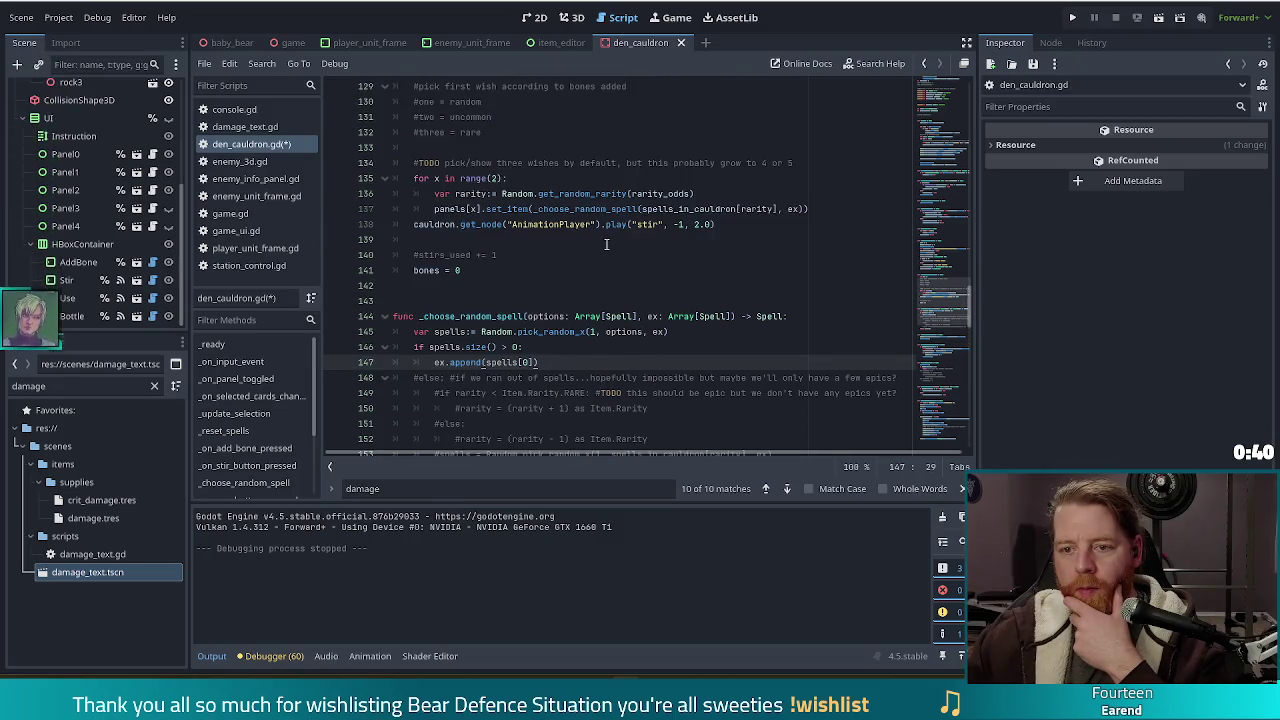
scroll(606, 244, down, 2)
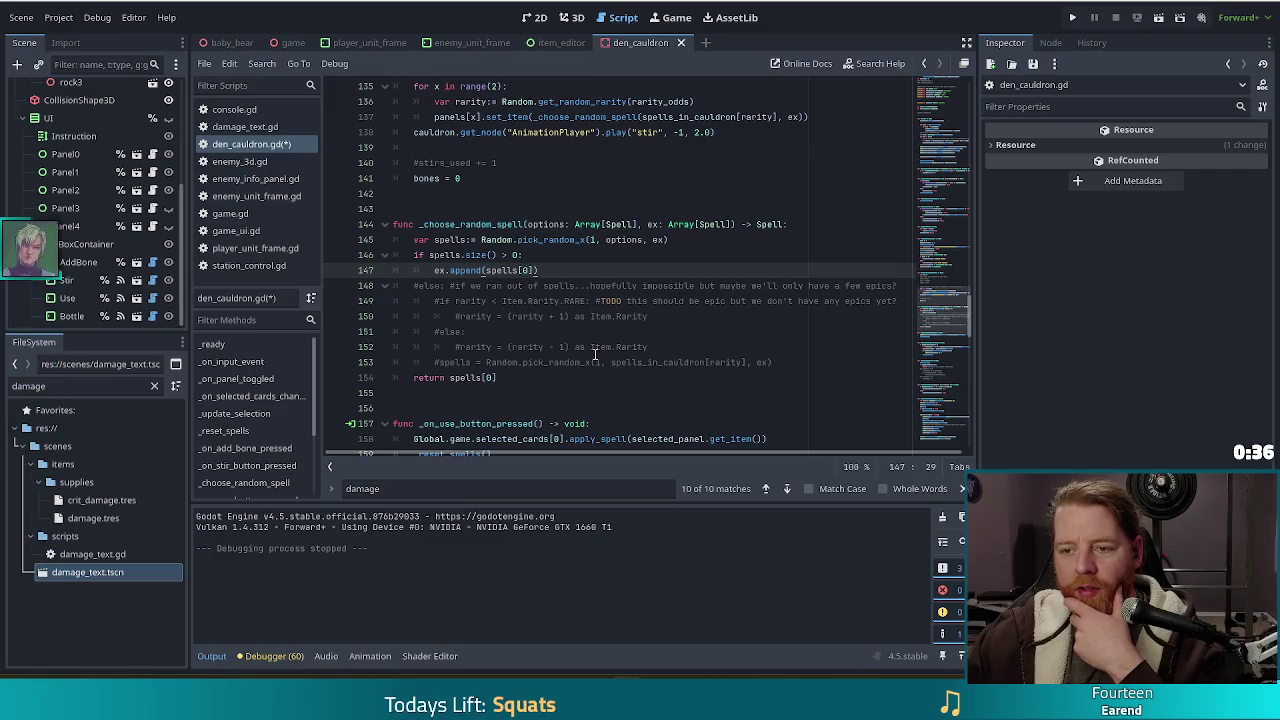
scroll(598, 345, up, 2)
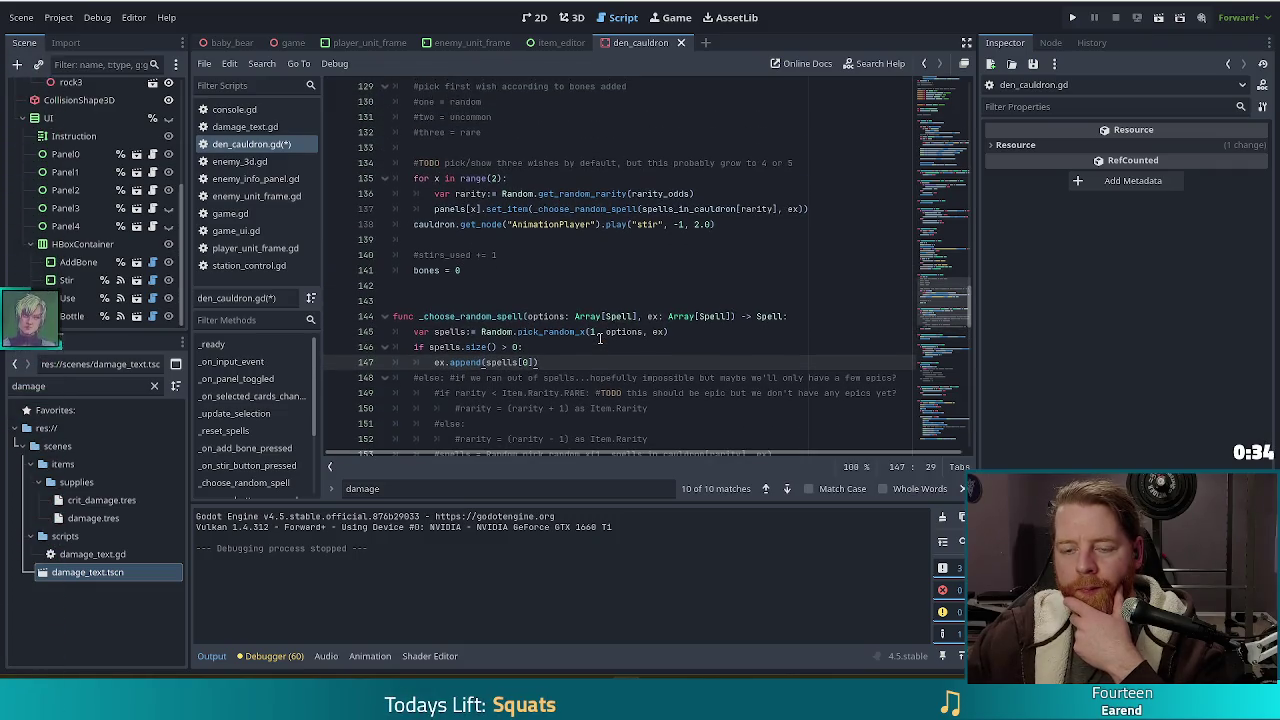
scroll(600, 338, down, 1)
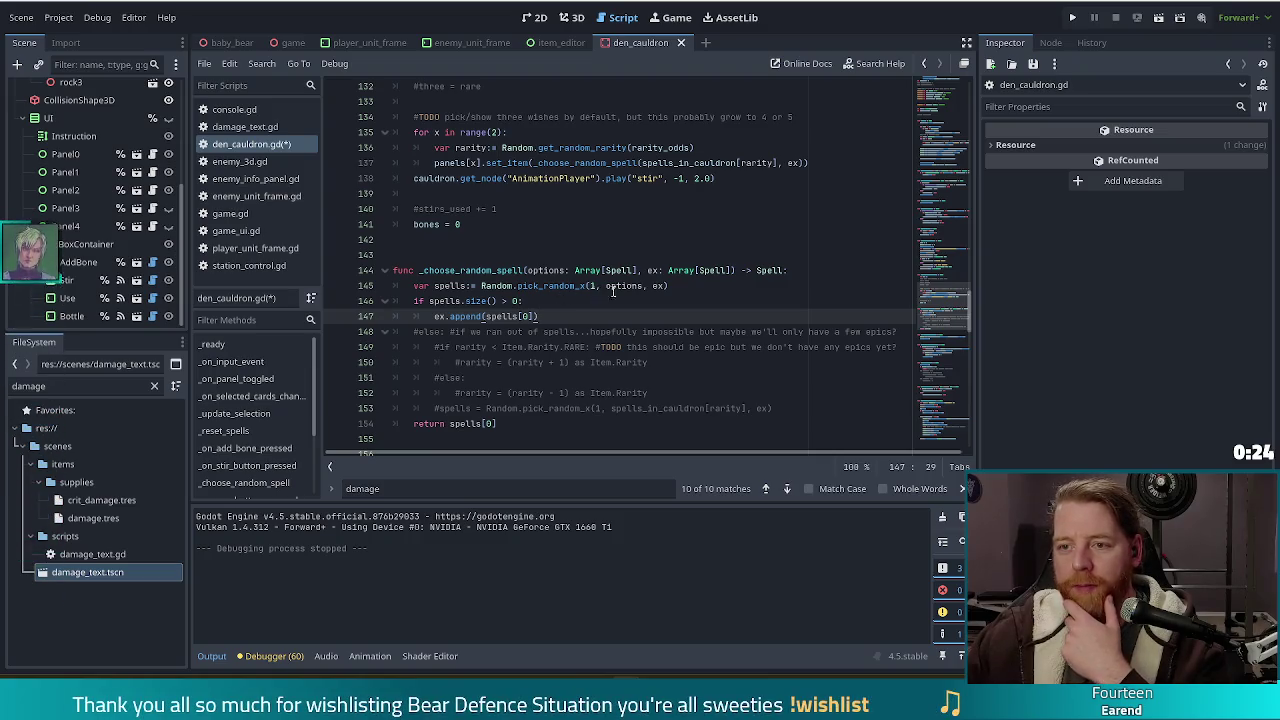
click(1072, 18)
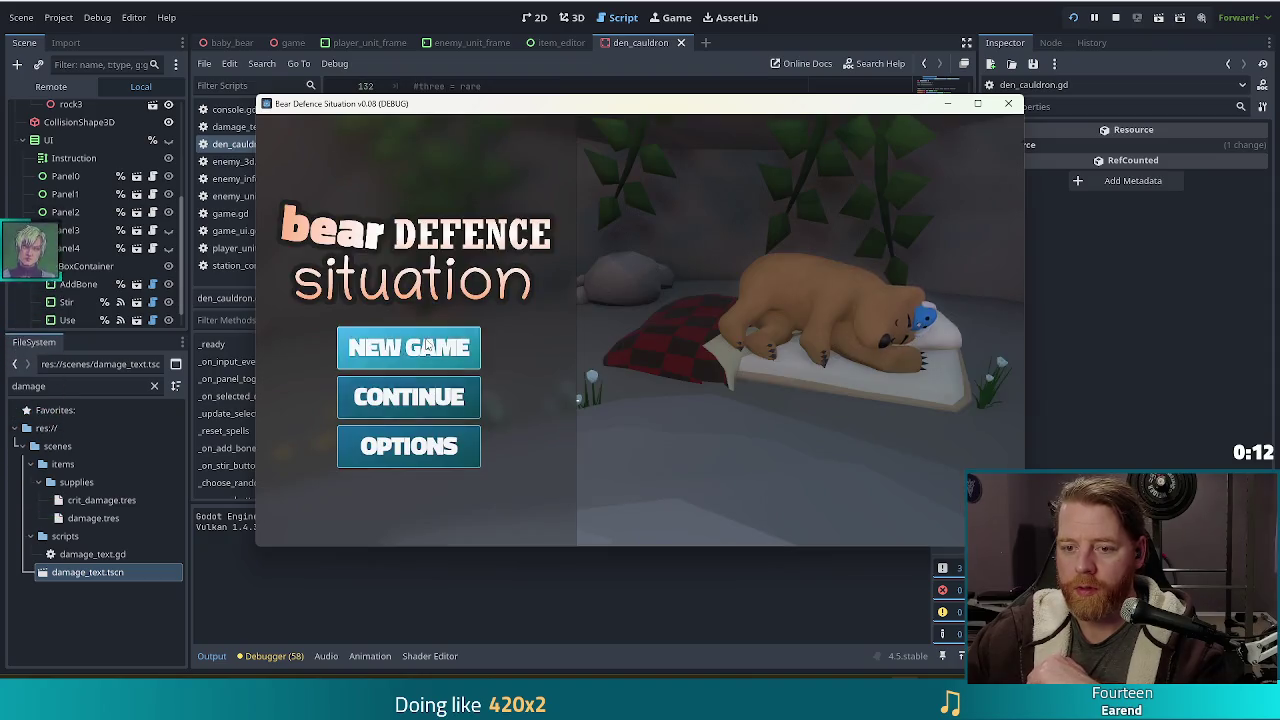
Step: Start a new game, run test_kit, add one bone and stir, hitting the line 137 error
click(428, 344)
click(858, 296)
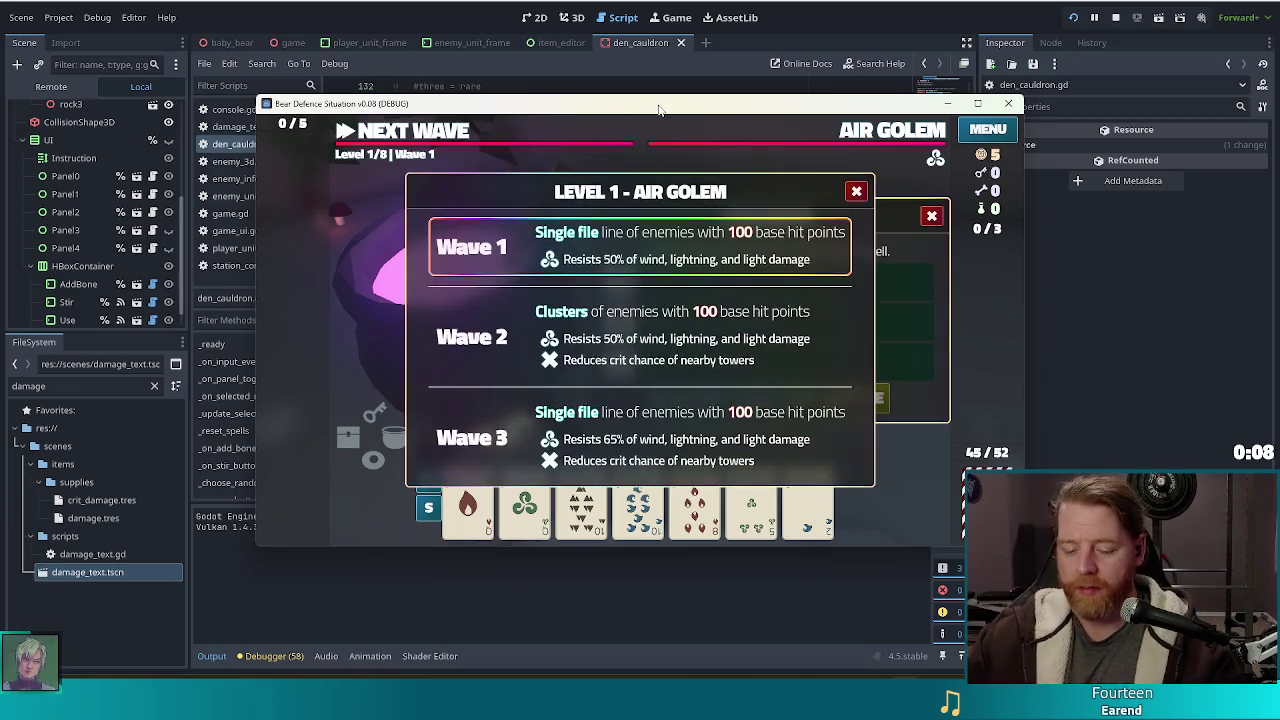
key(grave)
text(test_kit)
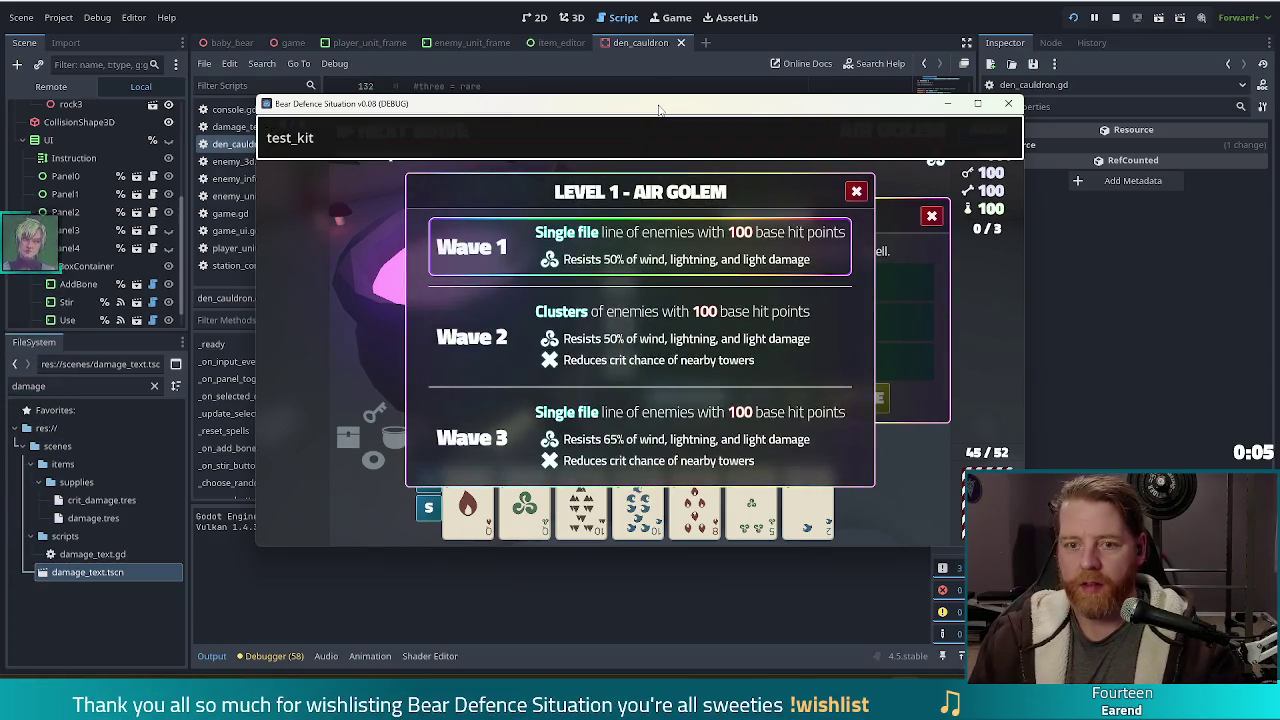
key(Return)
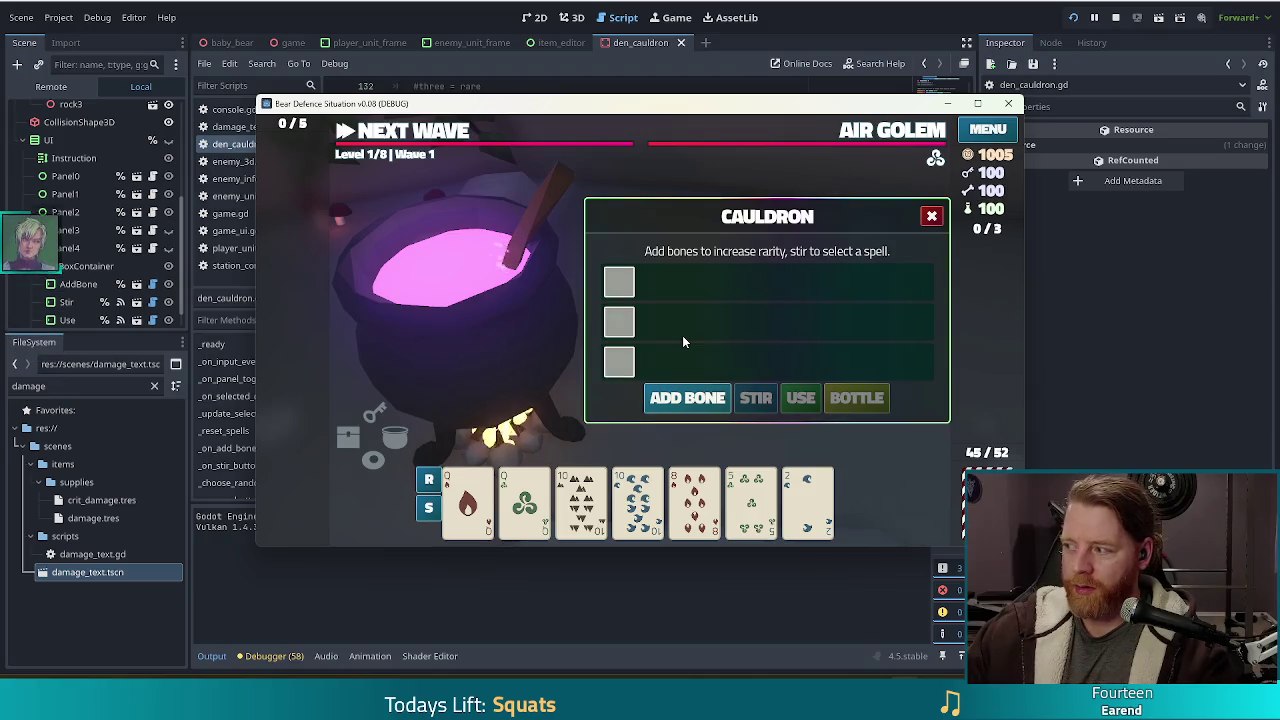
click(688, 400)
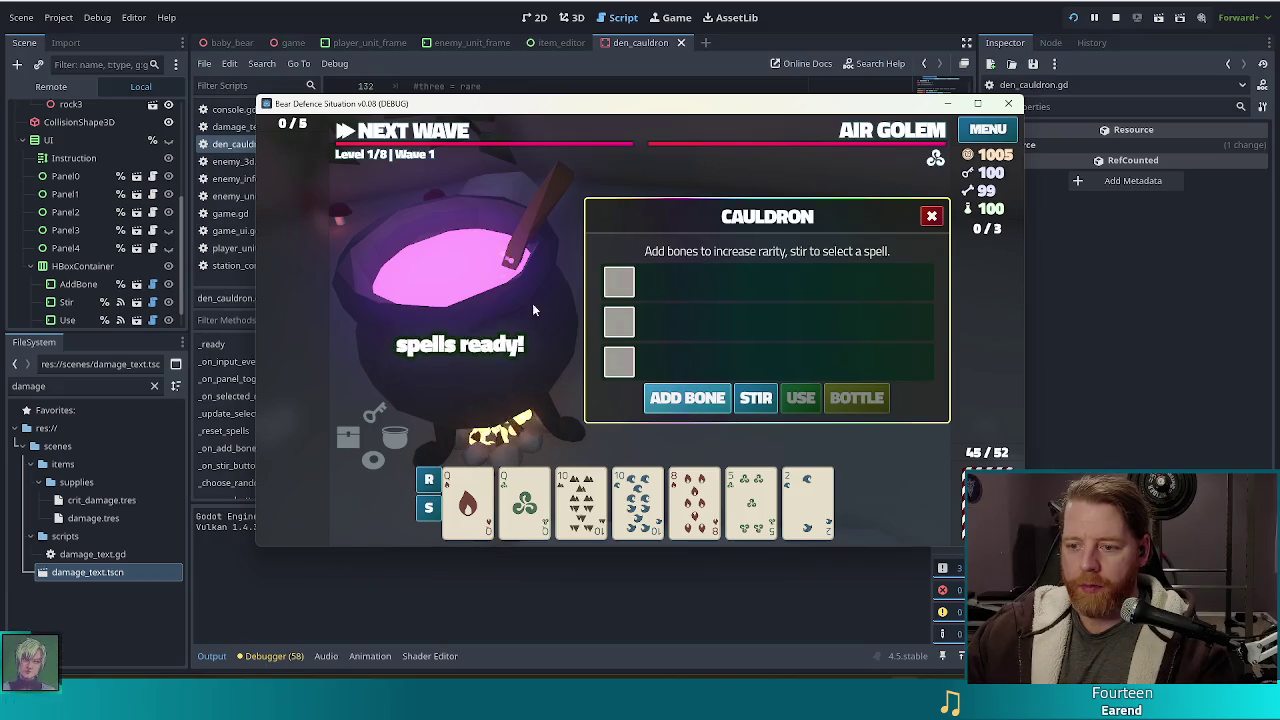
click(761, 399)
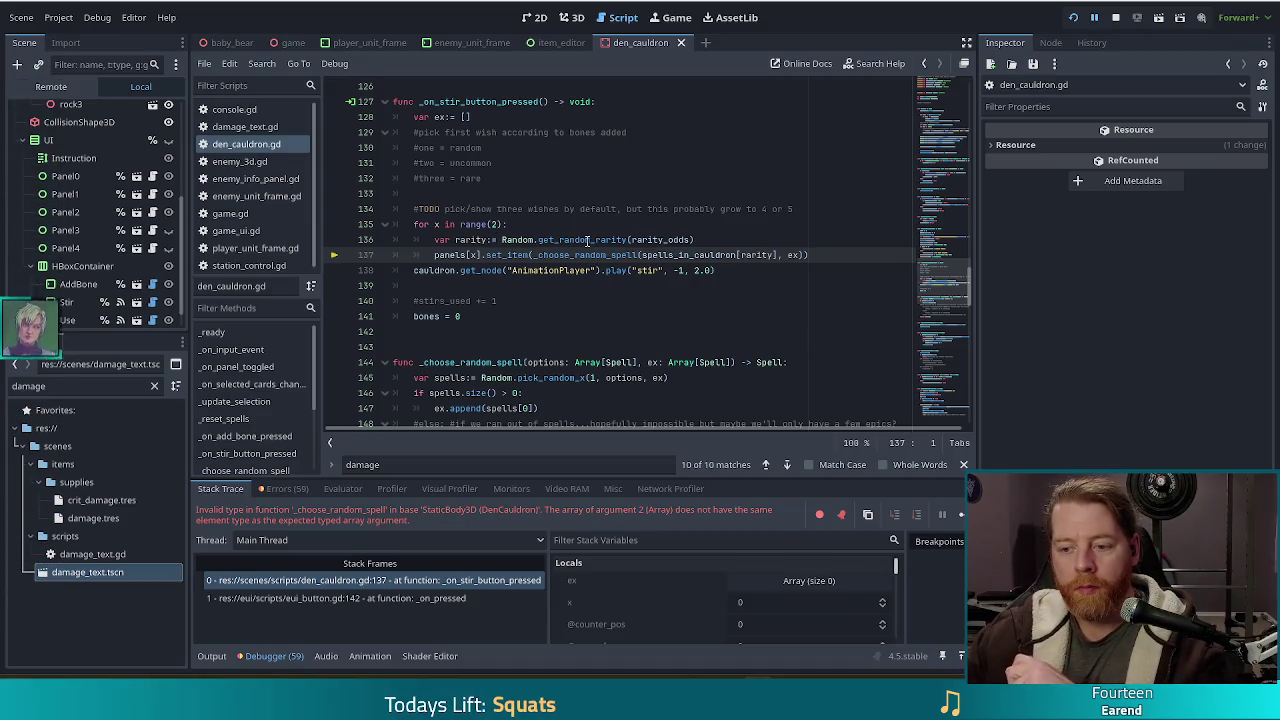
Step: Inspect the erroring line 137 and go to the _choose_random_spell definition
click(720, 255)
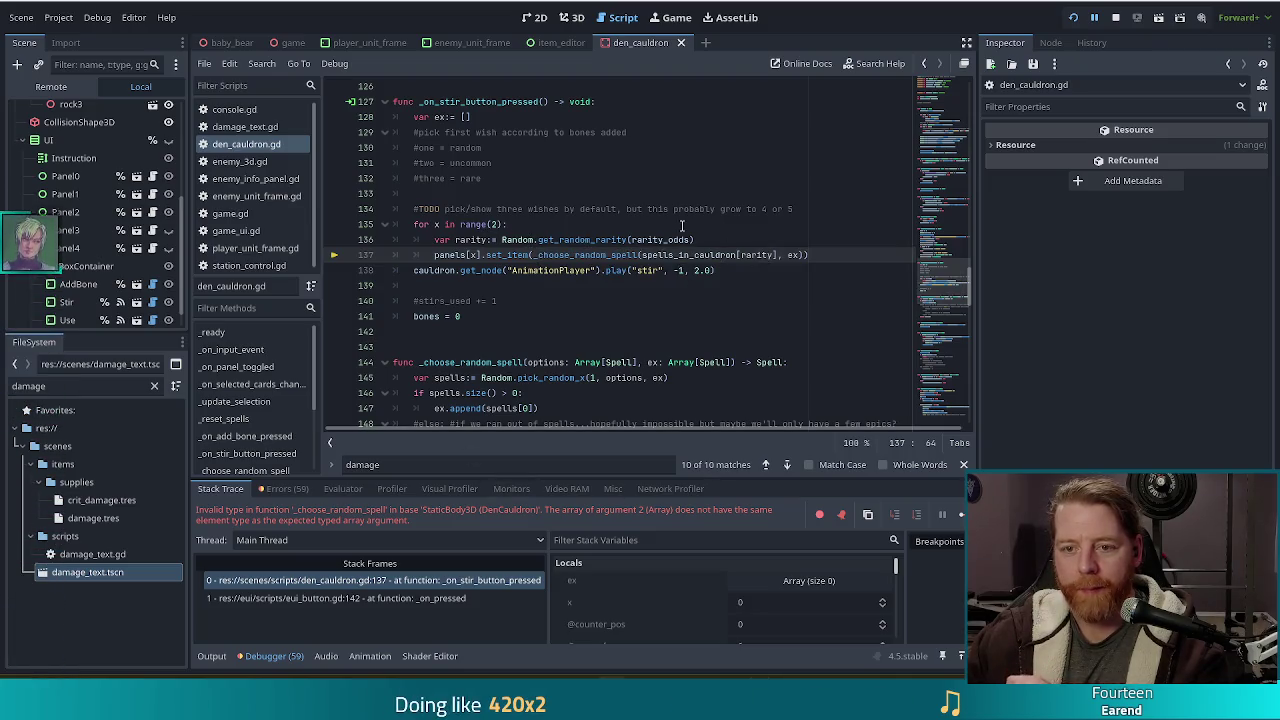
ctrl+click(598, 255)
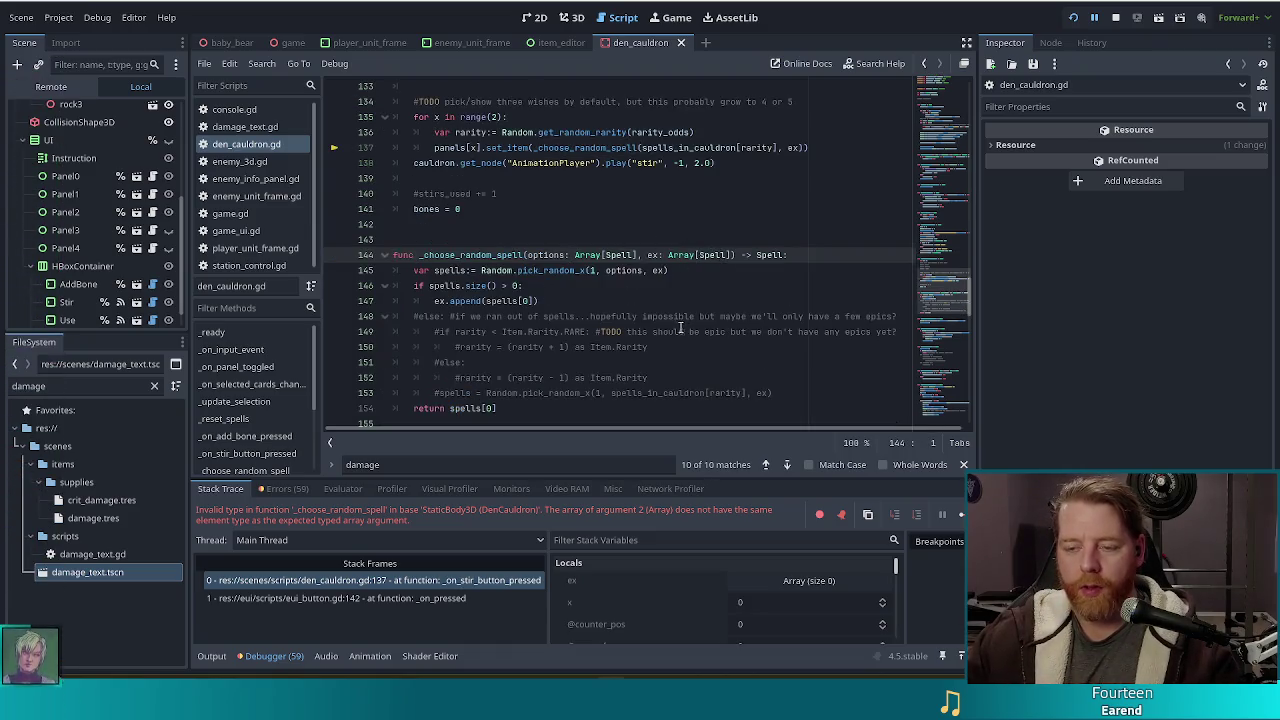
scroll(720, 340, up, 5)
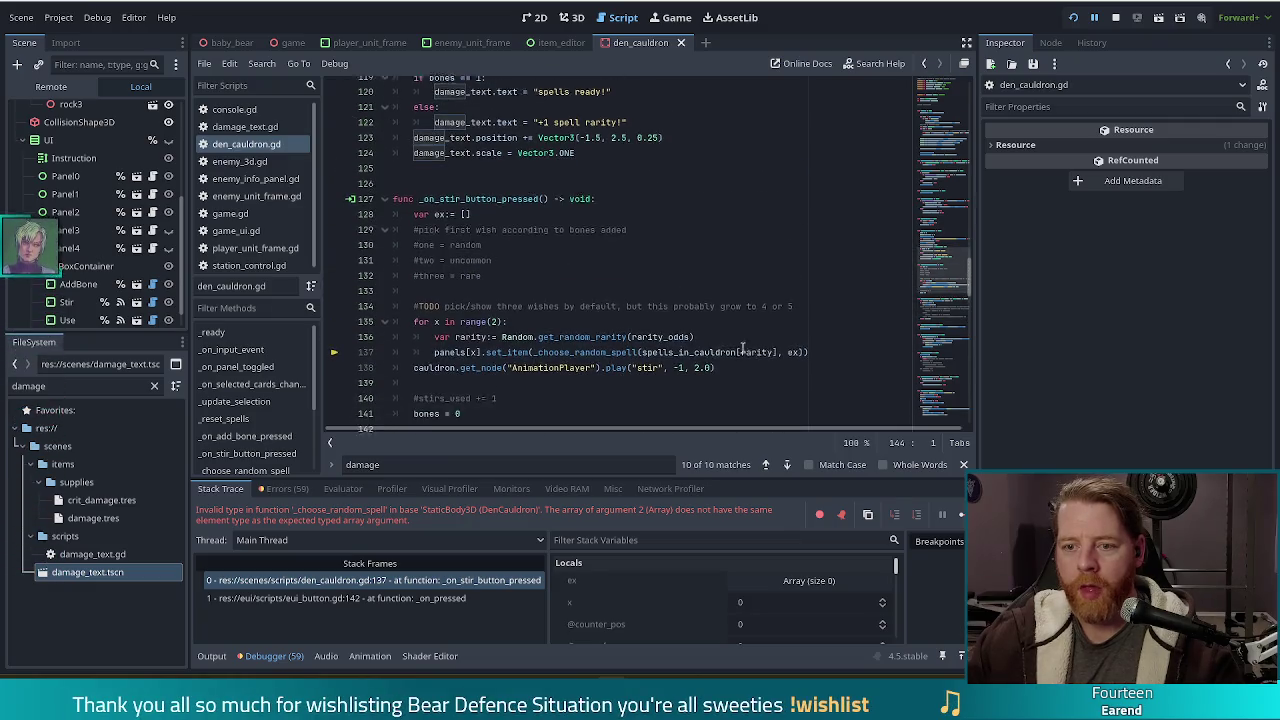
scroll(743, 347, down, 1)
Step: Try declaring ex as Array[Spell] on line 128, then revert it to an empty list []
click(470, 193)
text(Ar)
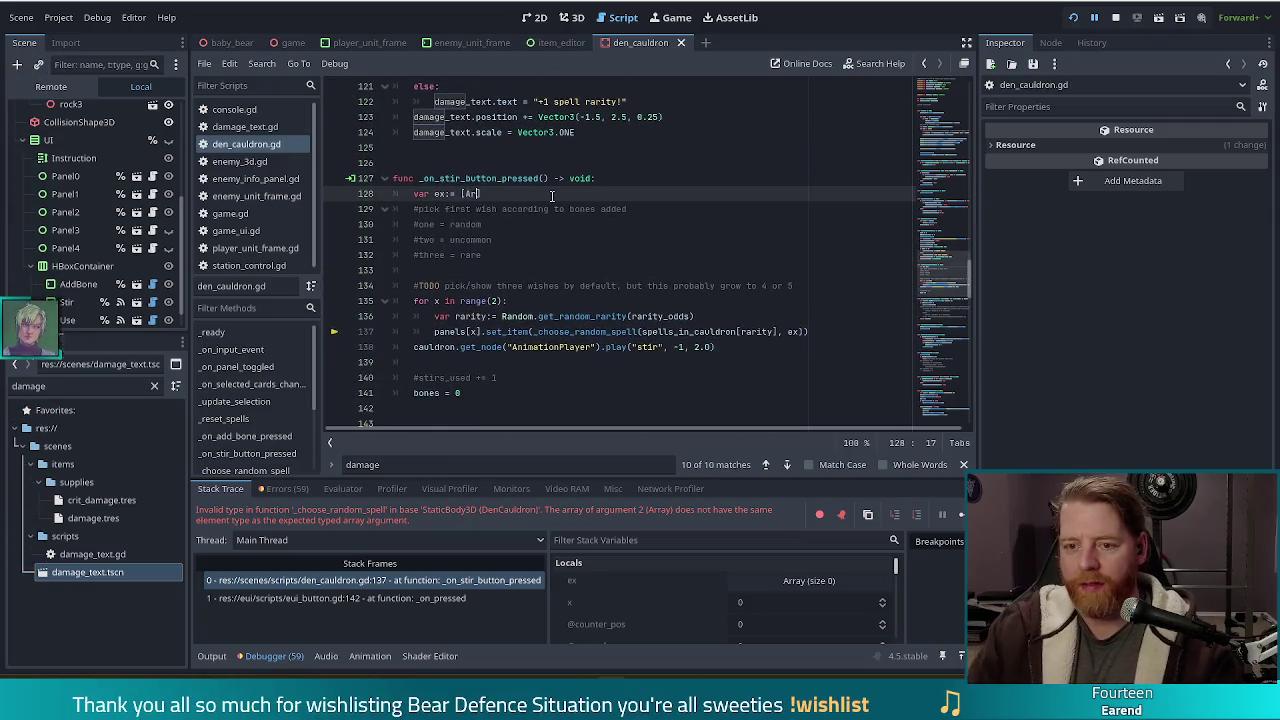
key(BackSpace)
key(BackSpace)
key(BackSpace)
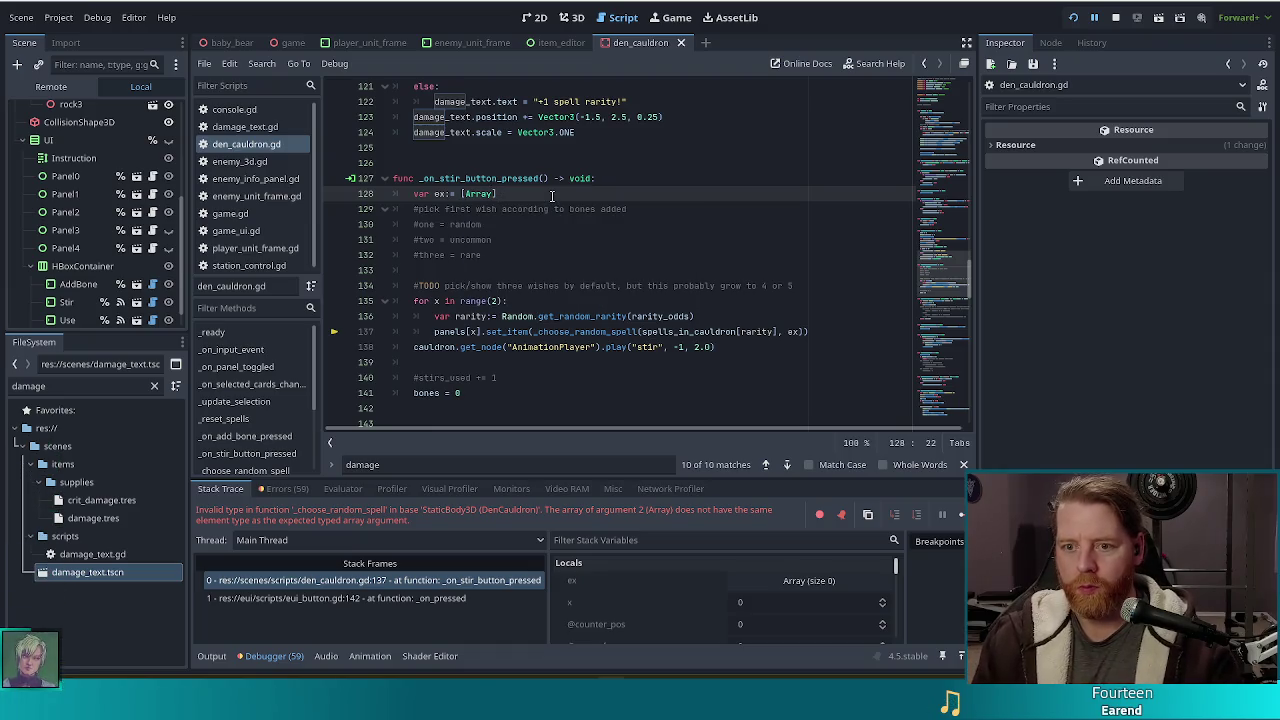
key(BackSpace)
key(BackSpace)
key(BackSpace)
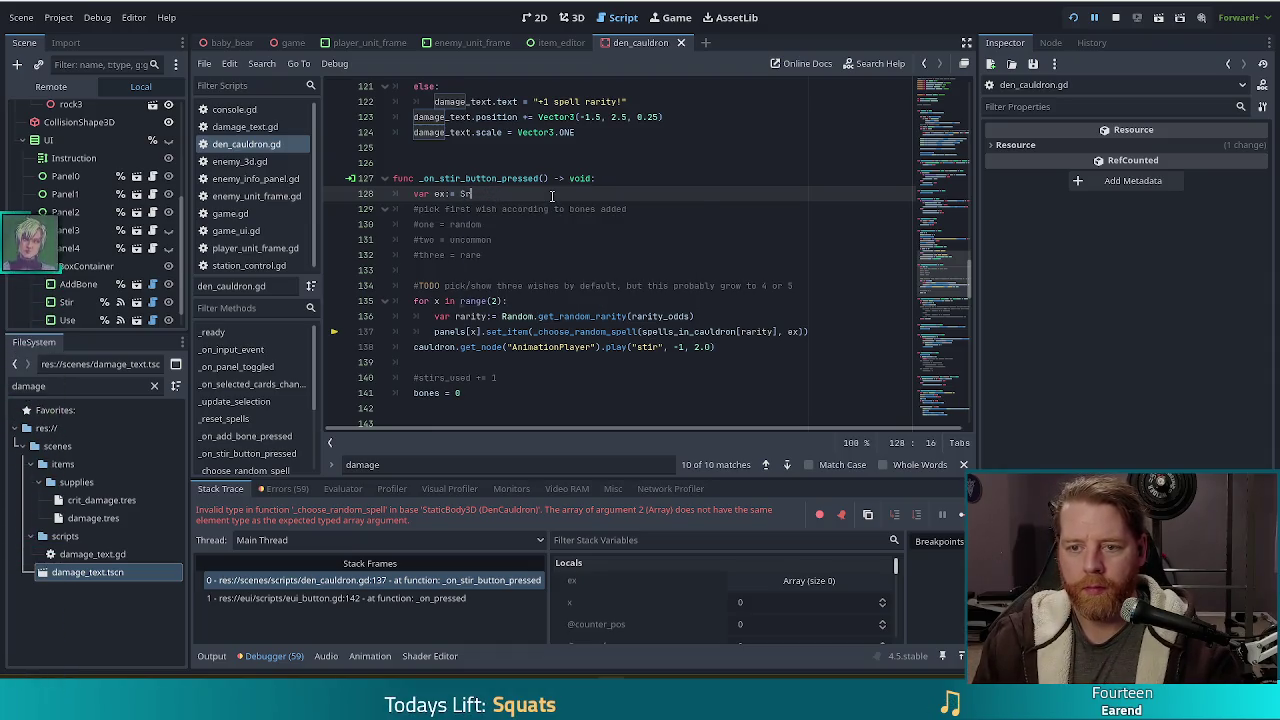
text(ray[Spell)
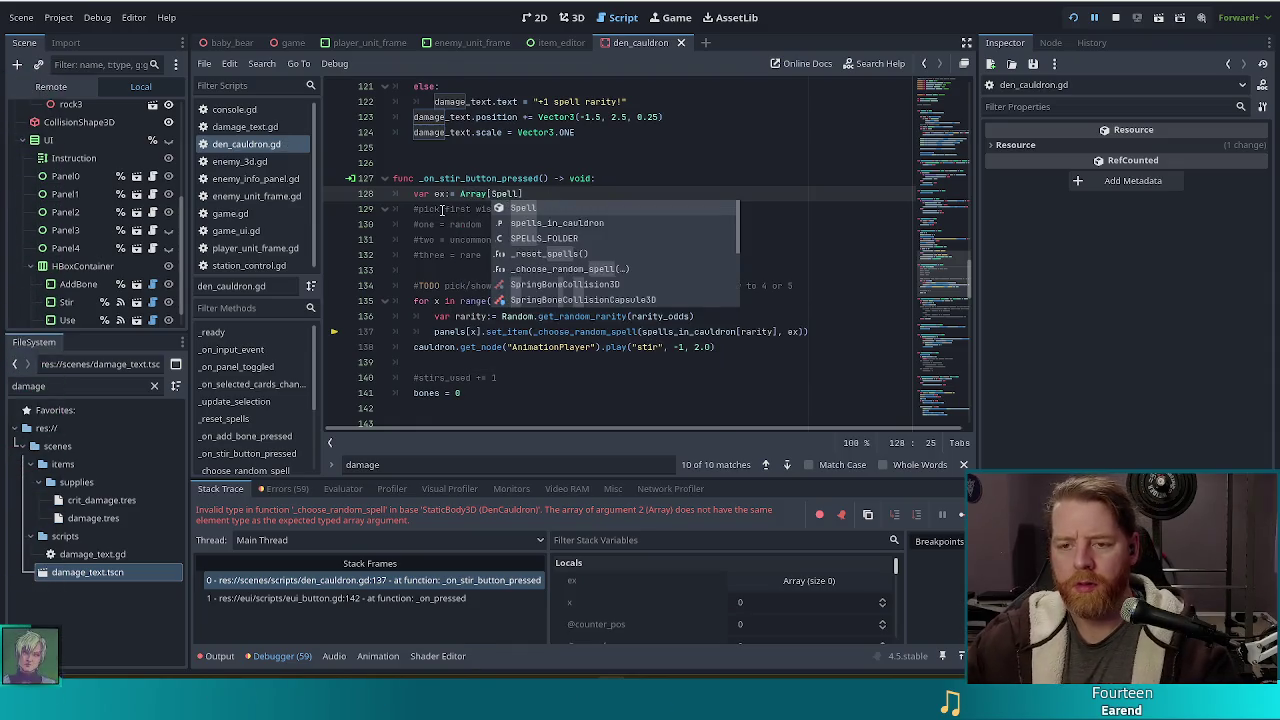
click(441, 208)
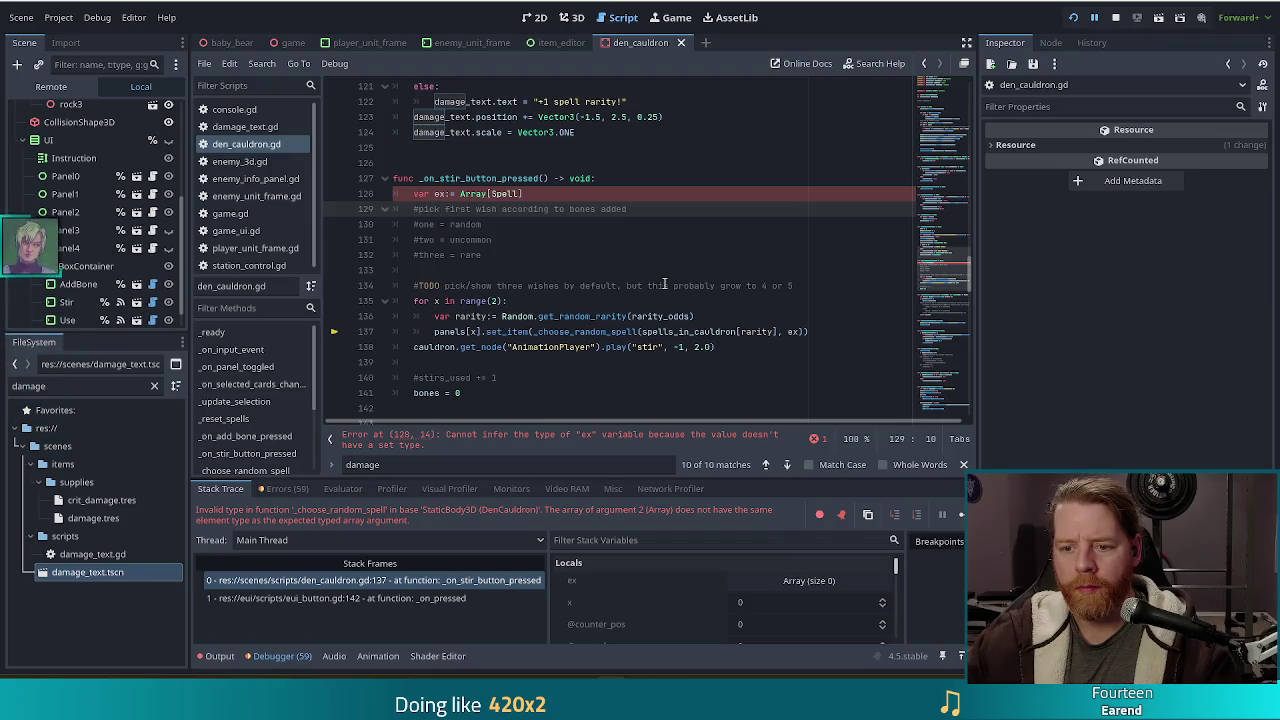
click(452, 193)
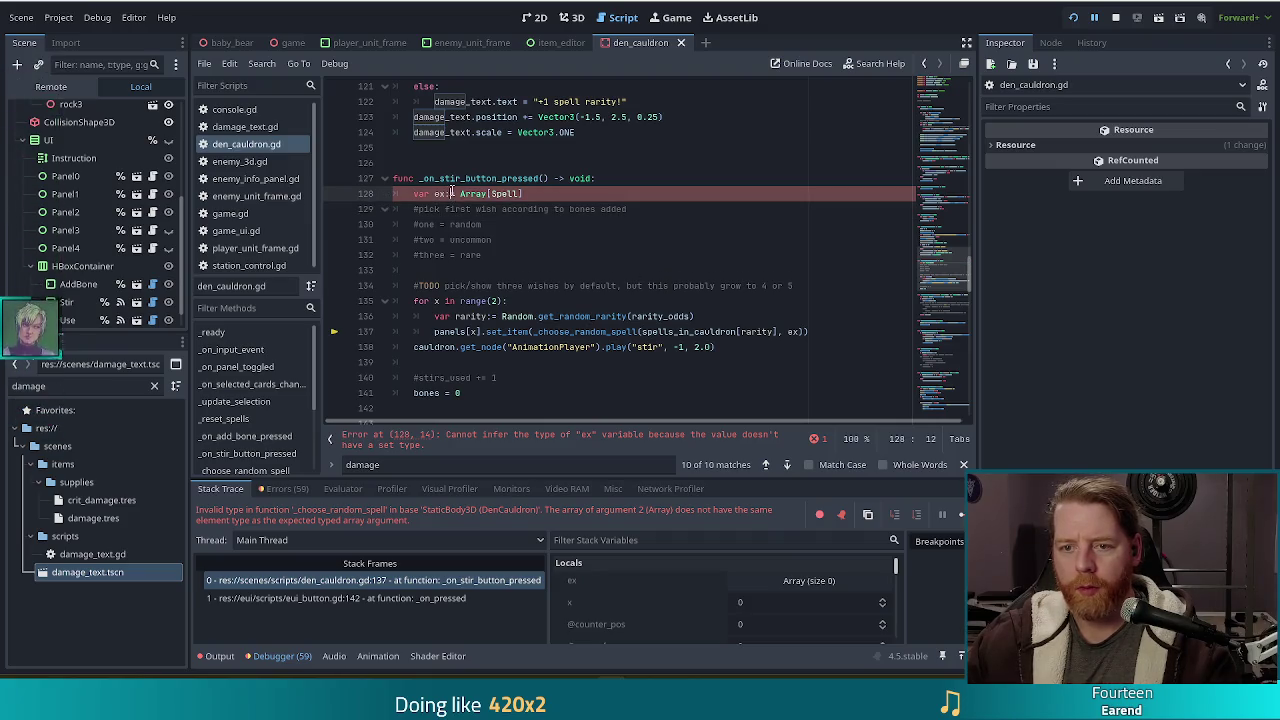
key(End)
key(BackSpace)
key(BackSpace)
key(BackSpace)
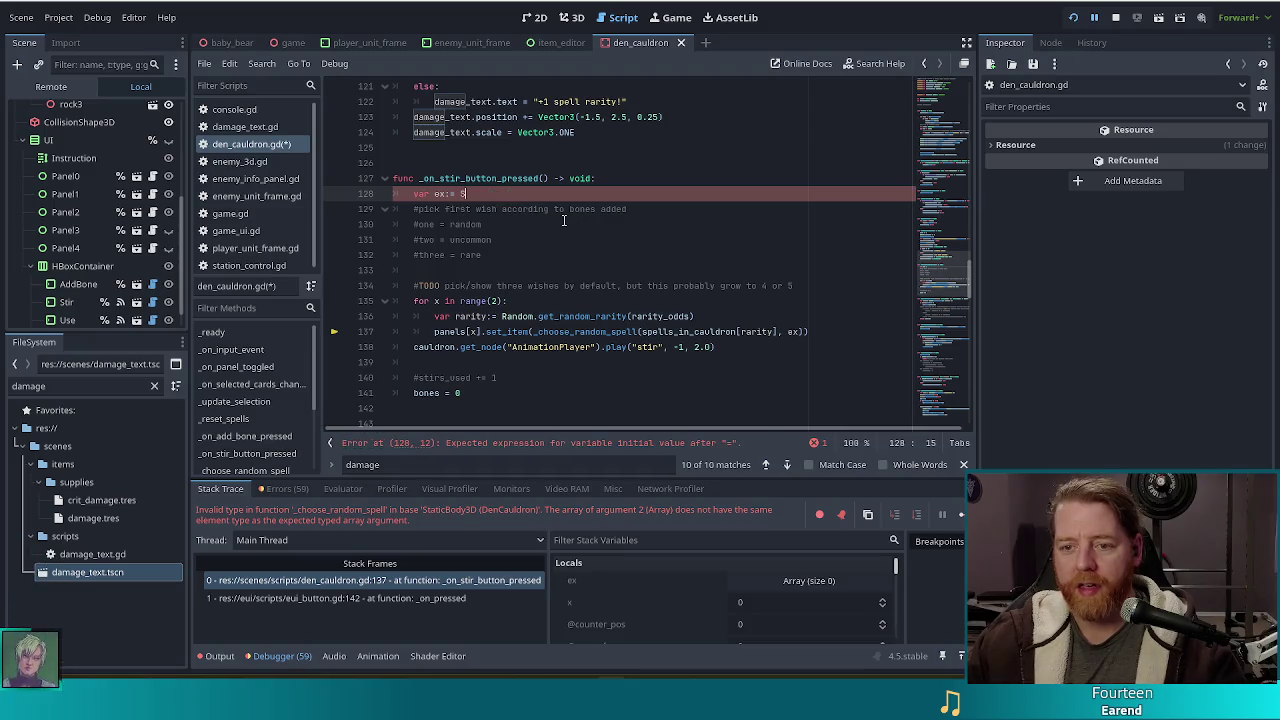
text(Sr)
key(BackSpace)
key(BackSpace)
text([)
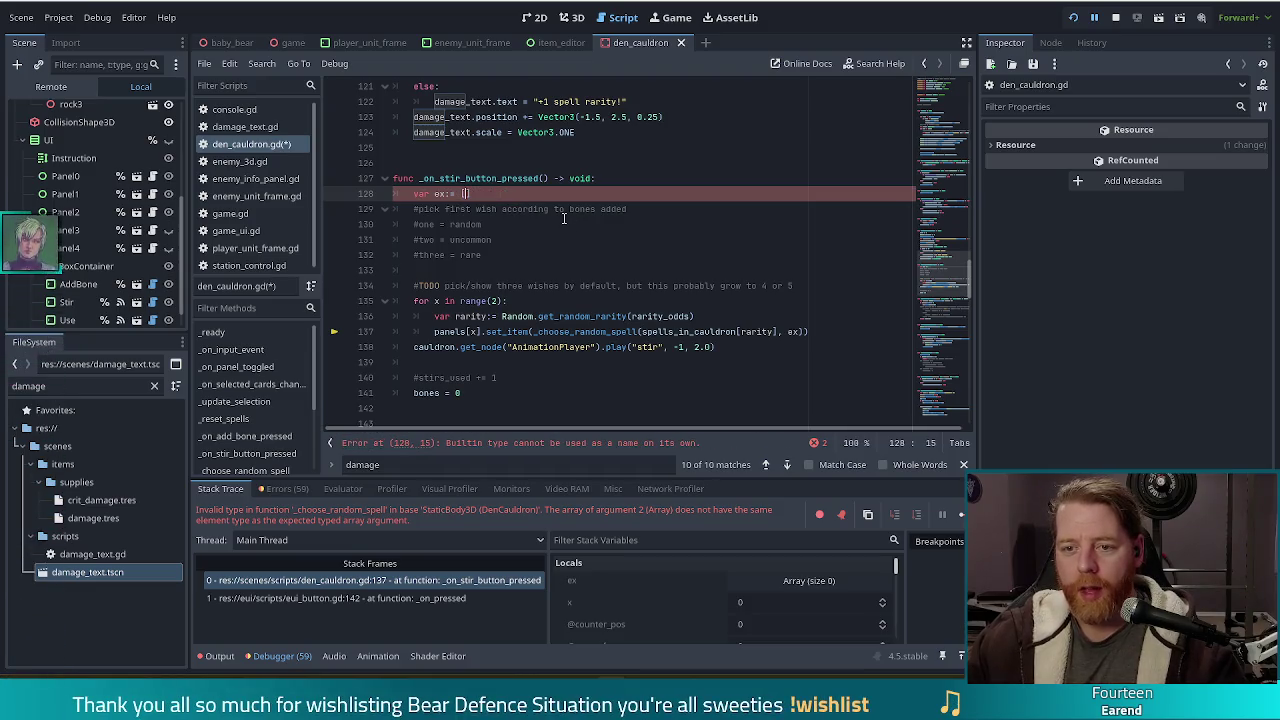
Step: Change _choose_random_spell's ex parameter from Array[Spell] to plain Array
scroll(563, 218, down, 7)
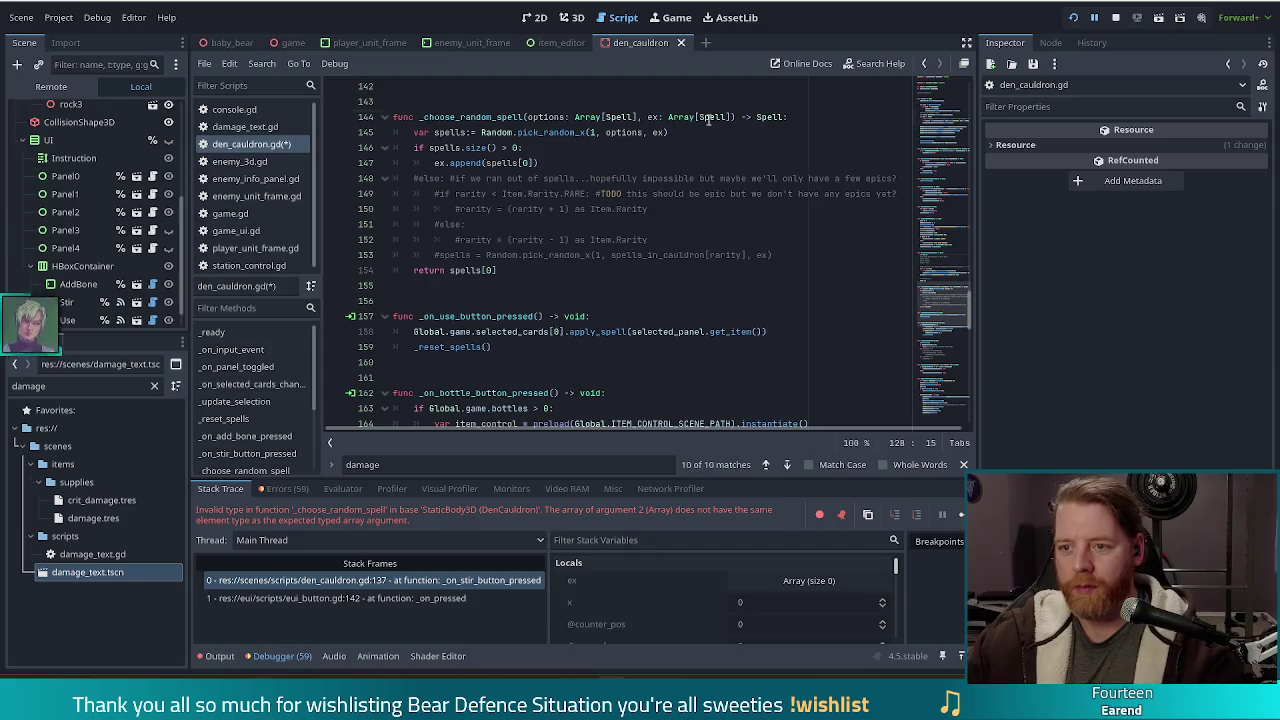
click(731, 117)
drag(731, 117, 668, 117)
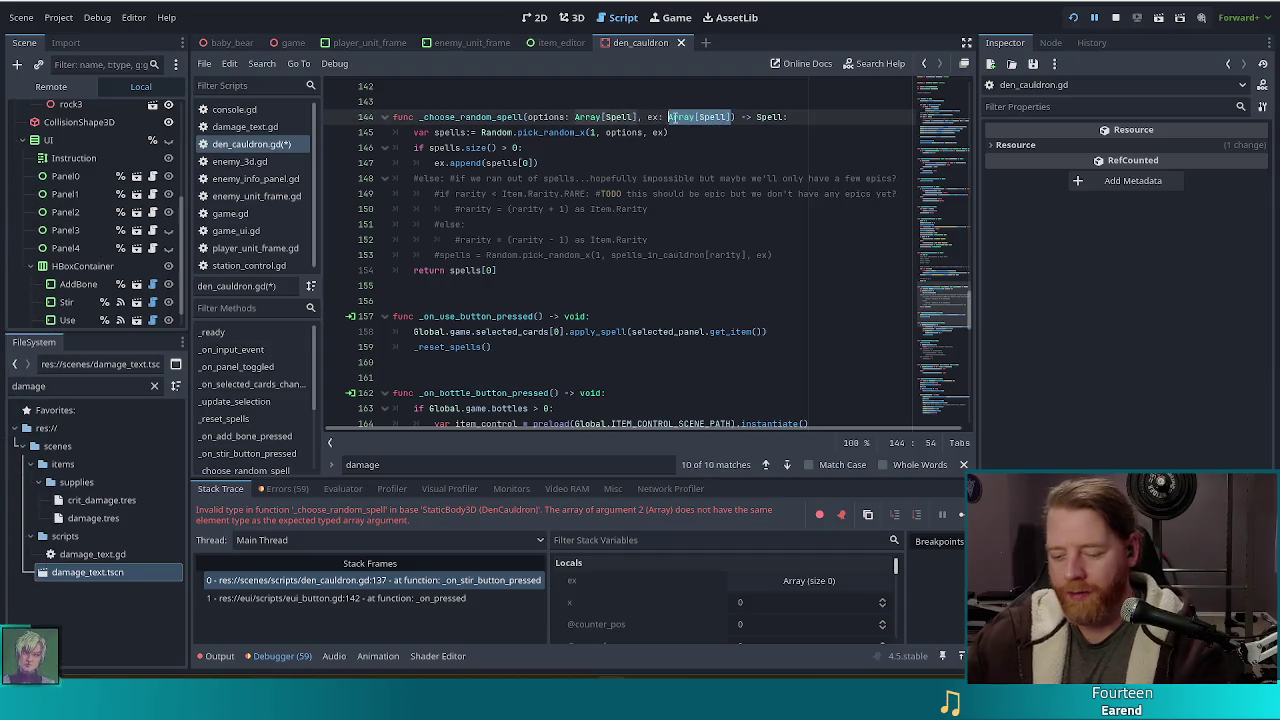
key(BackSpace)
text([])
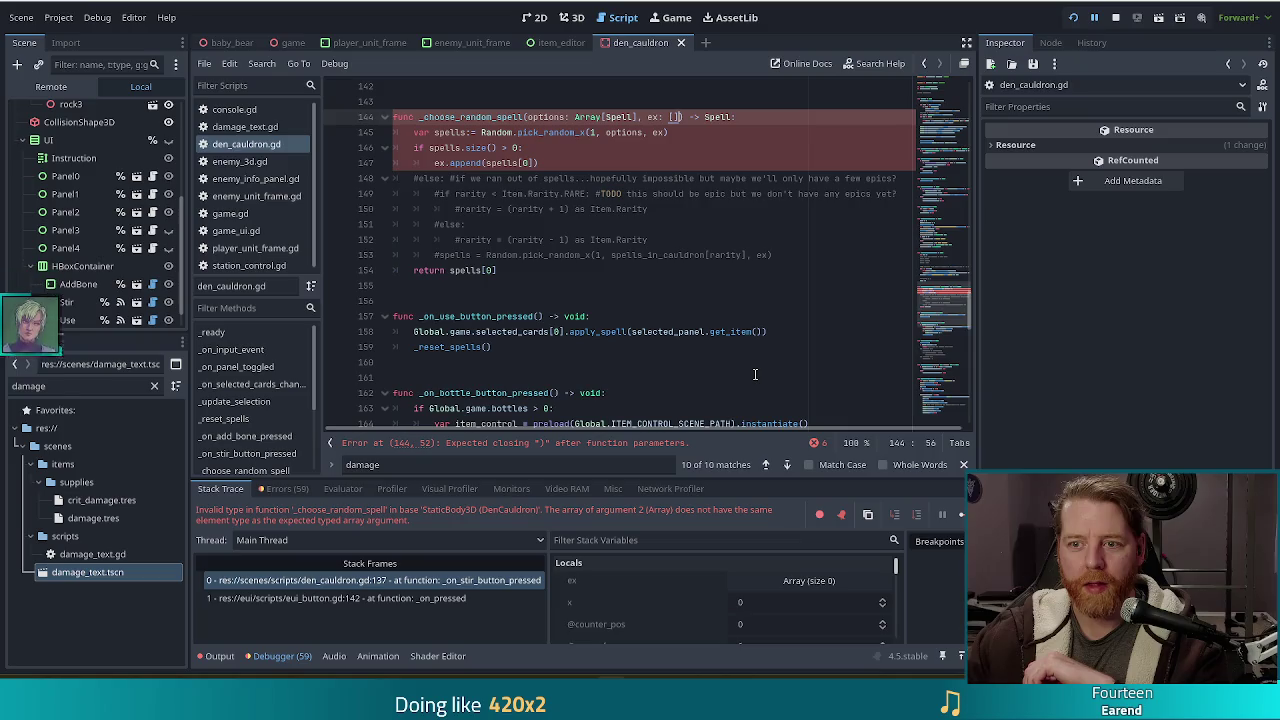
key(BackSpace)
key(BackSpace)
text(Array)
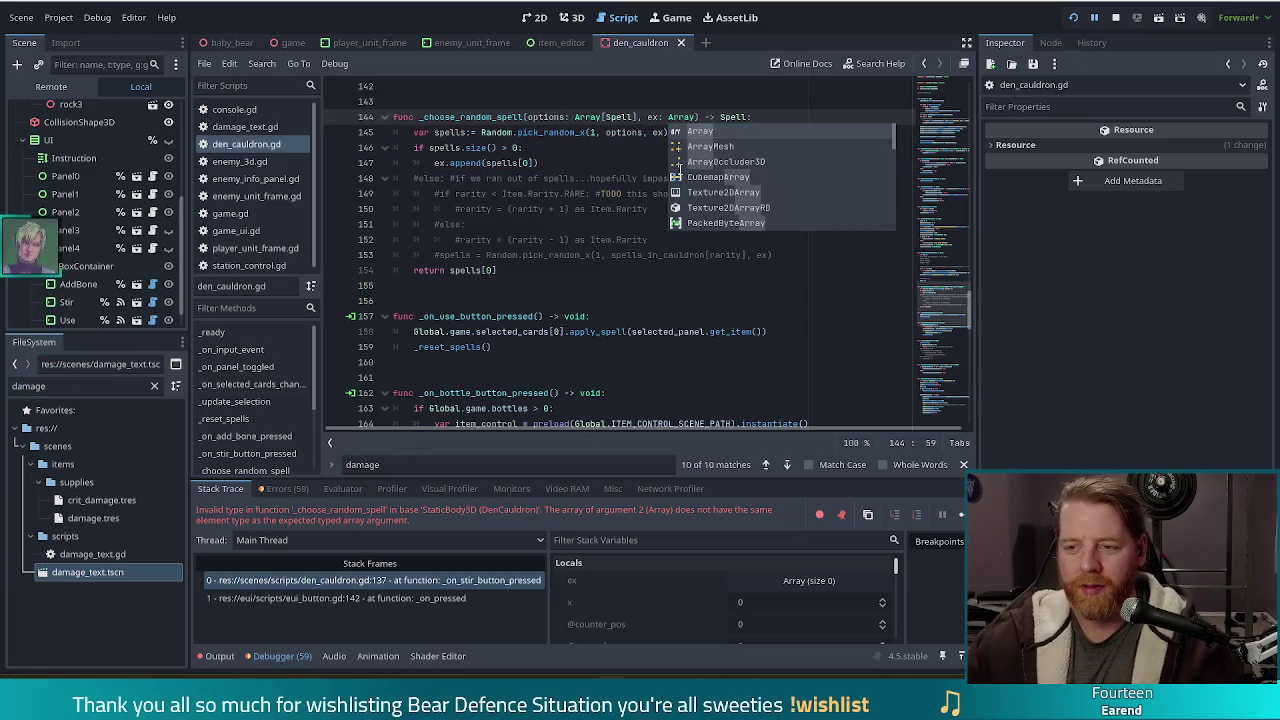
click(620, 132)
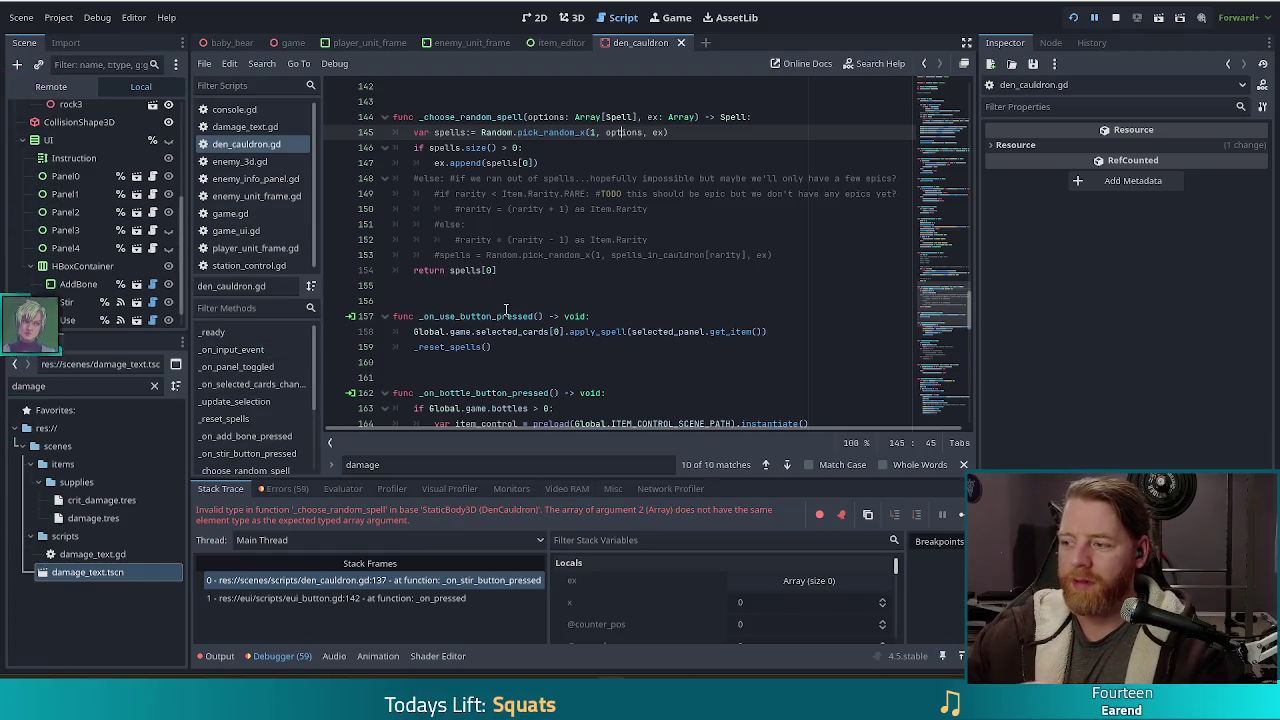
Step: Return to the set_item line in the stir function
scroll(714, 280, up, 4)
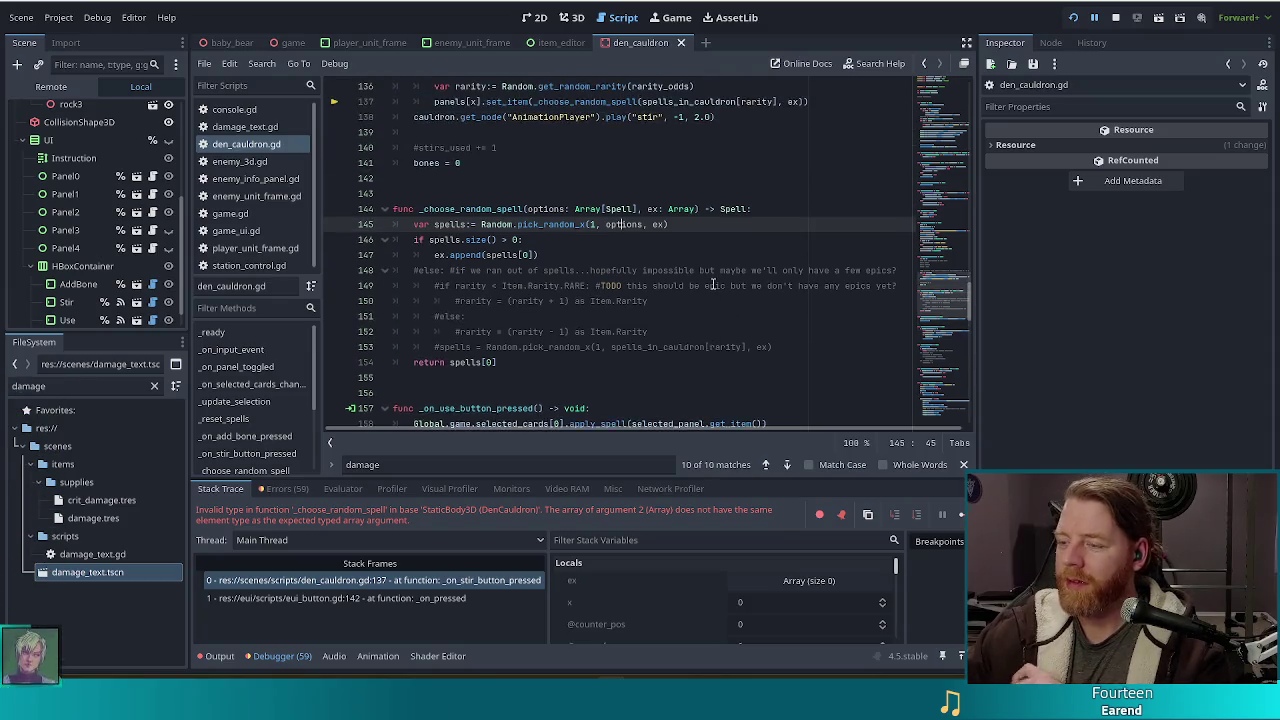
scroll(714, 283, up, 1)
click(692, 210)
click(830, 240)
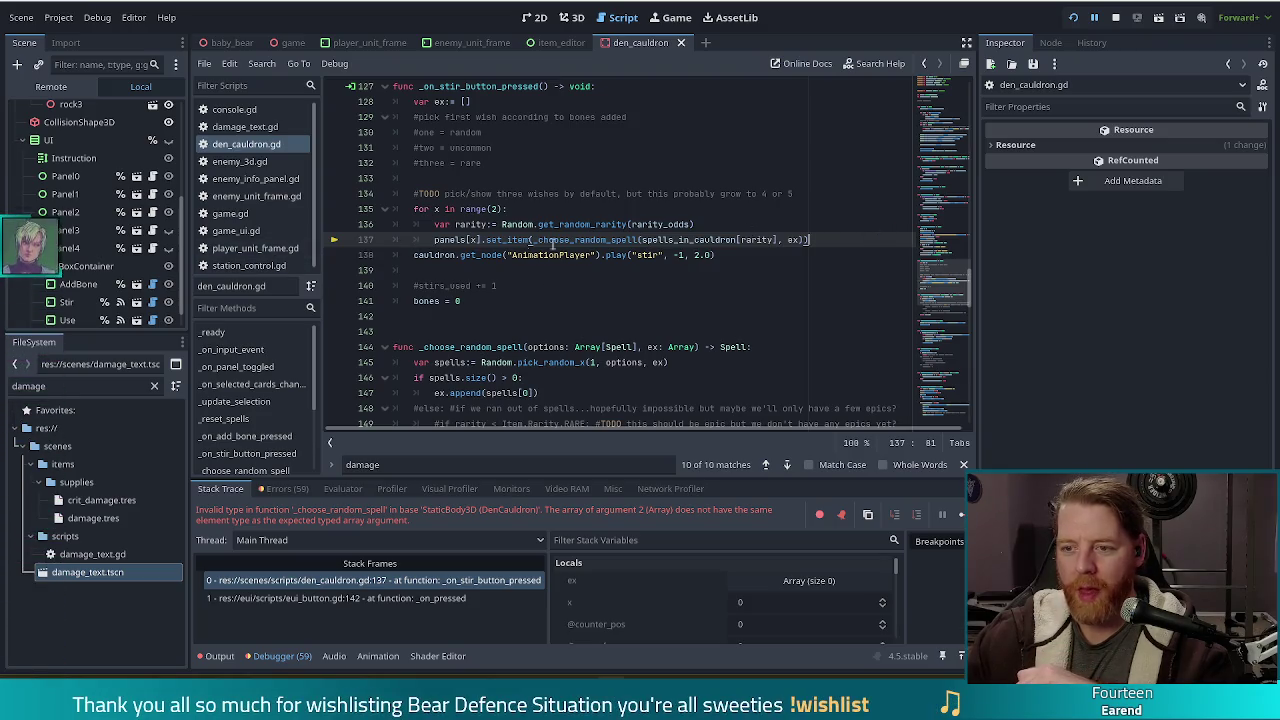
Step: Stop the paused debug session and run the project again
click(1115, 17)
click(573, 240)
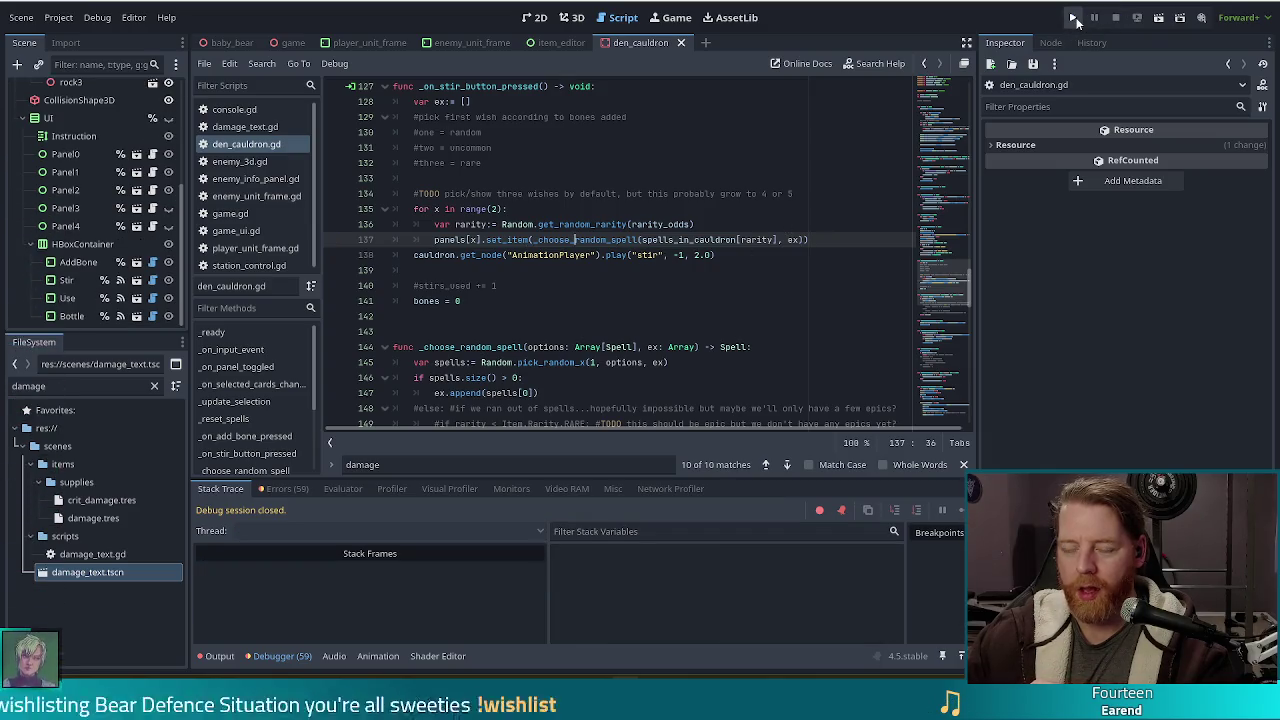
click(495, 300)
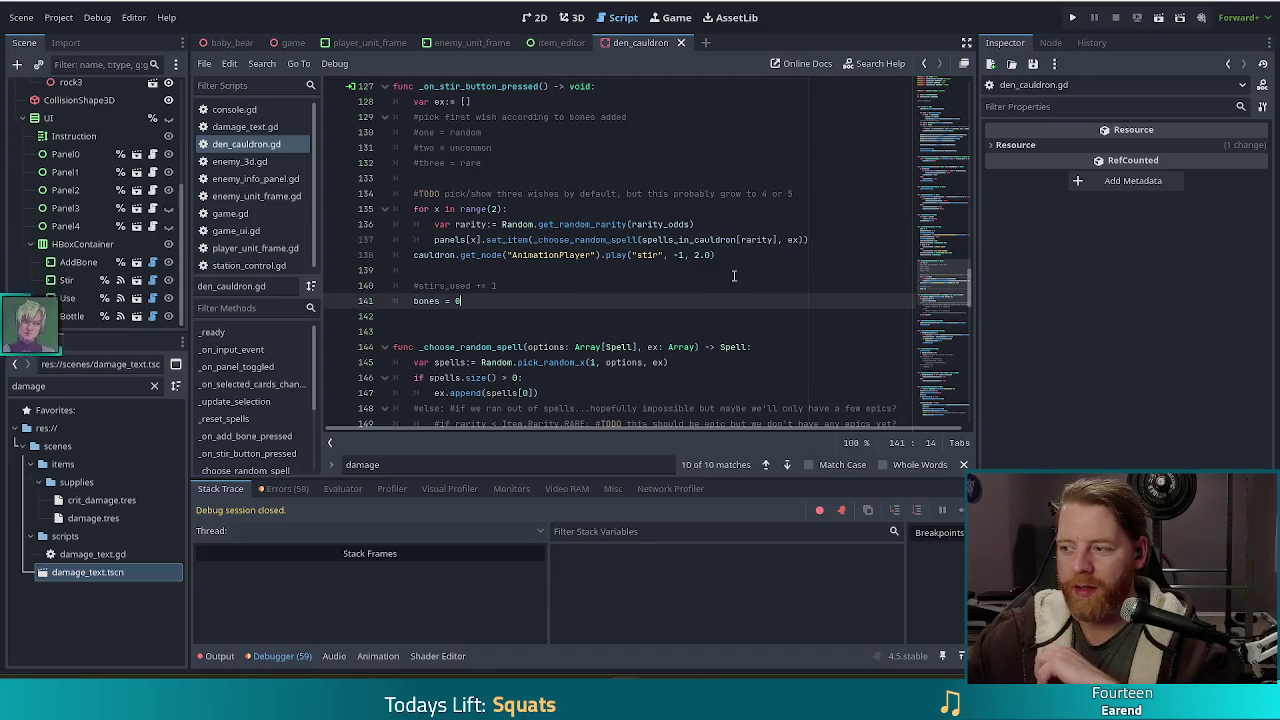
click(1072, 18)
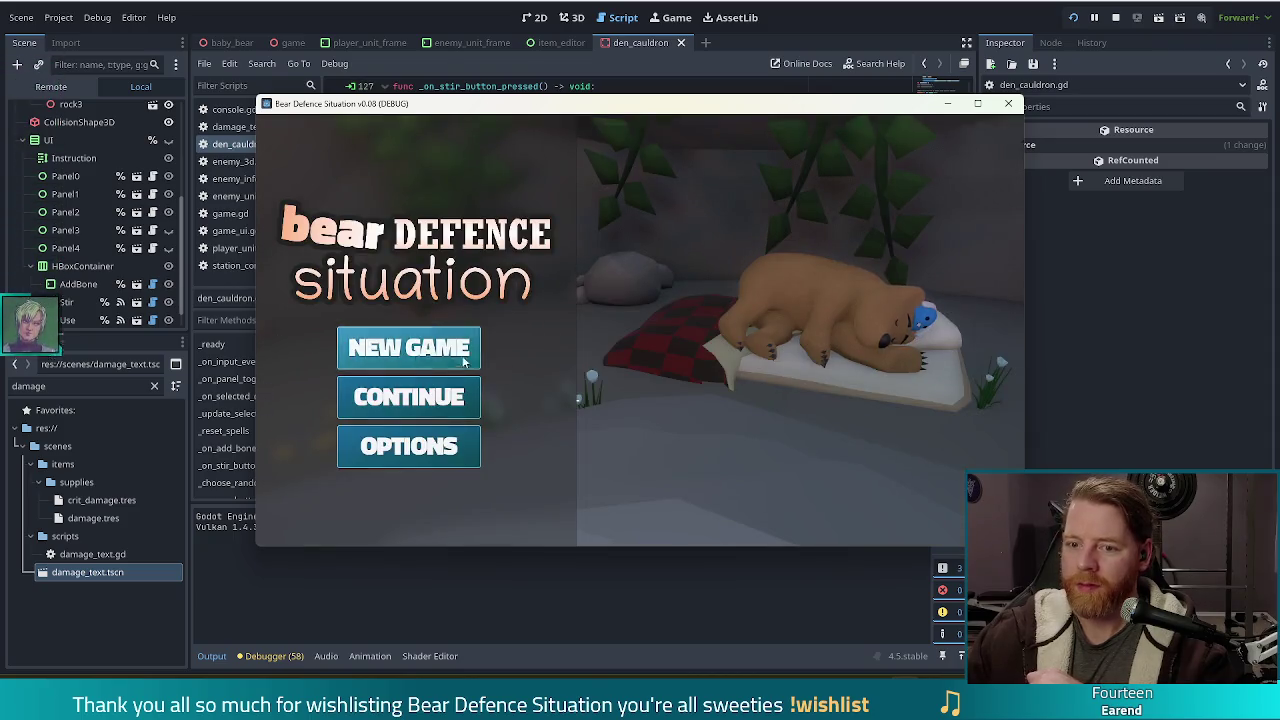
Step: Start a new game, run test_kit, add a bone, stir, then close the game with F8
click(479, 369)
click(877, 308)
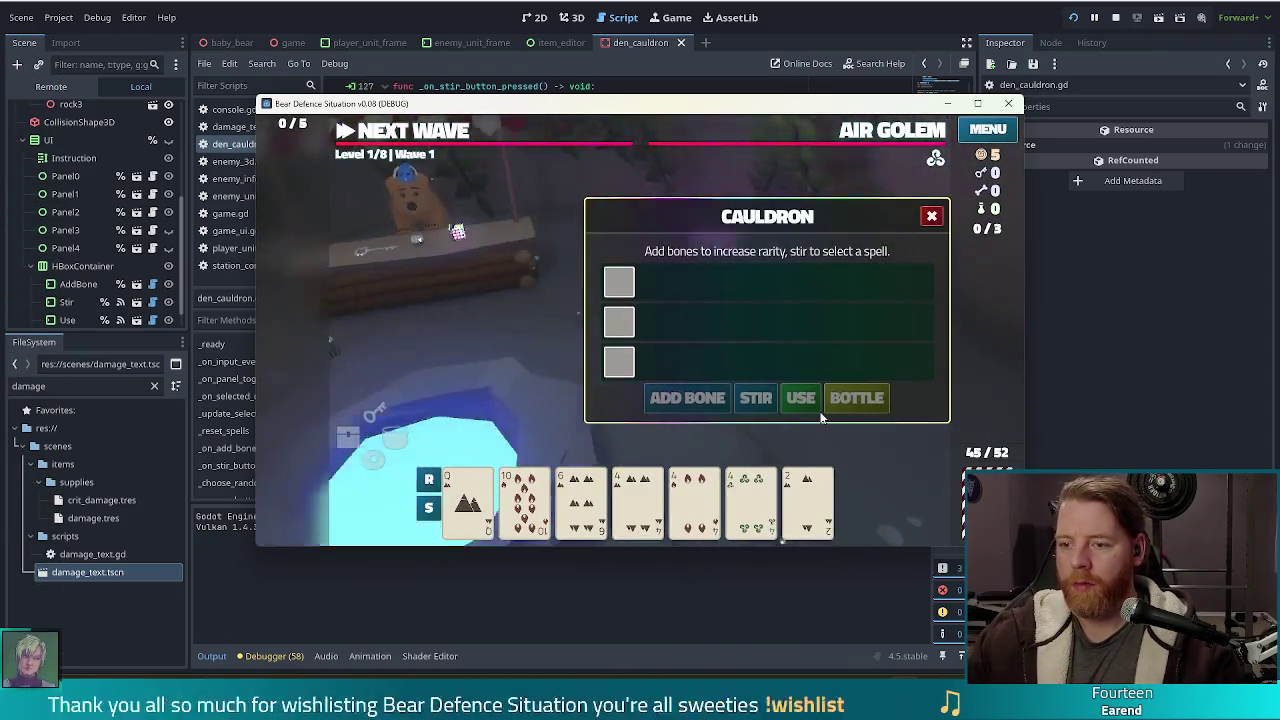
text(test_kit)
key(Return)
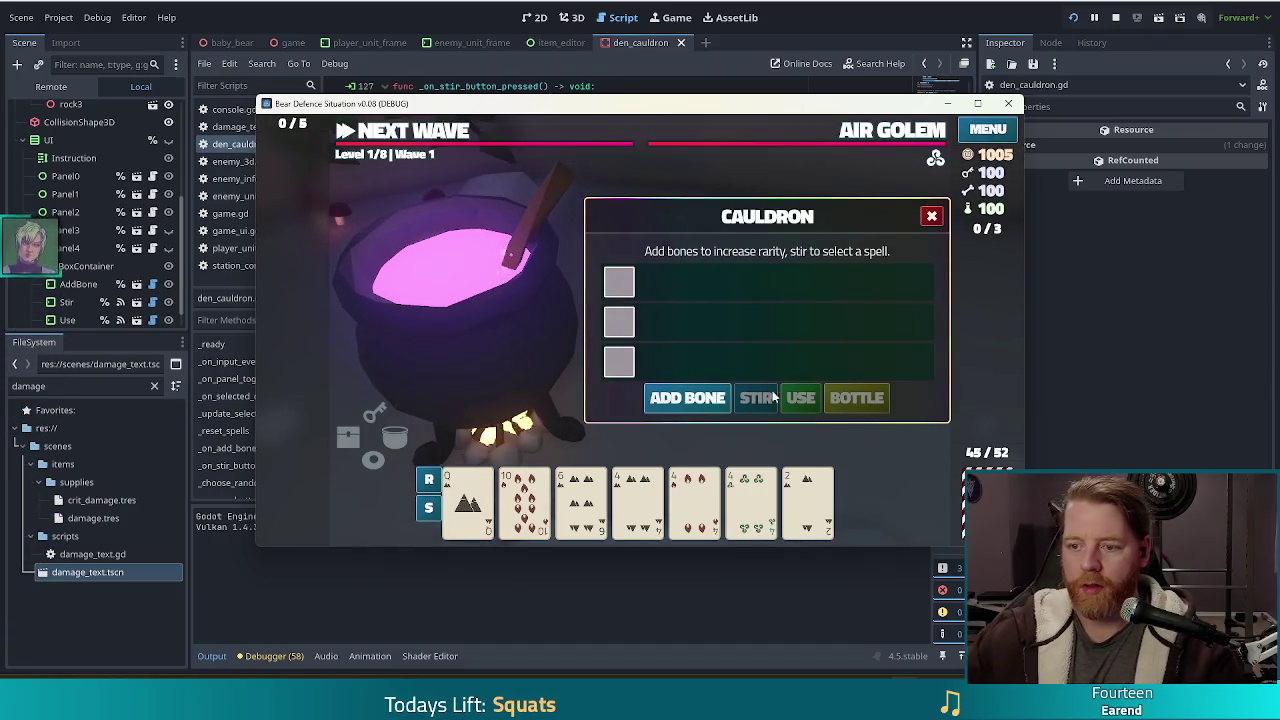
click(682, 402)
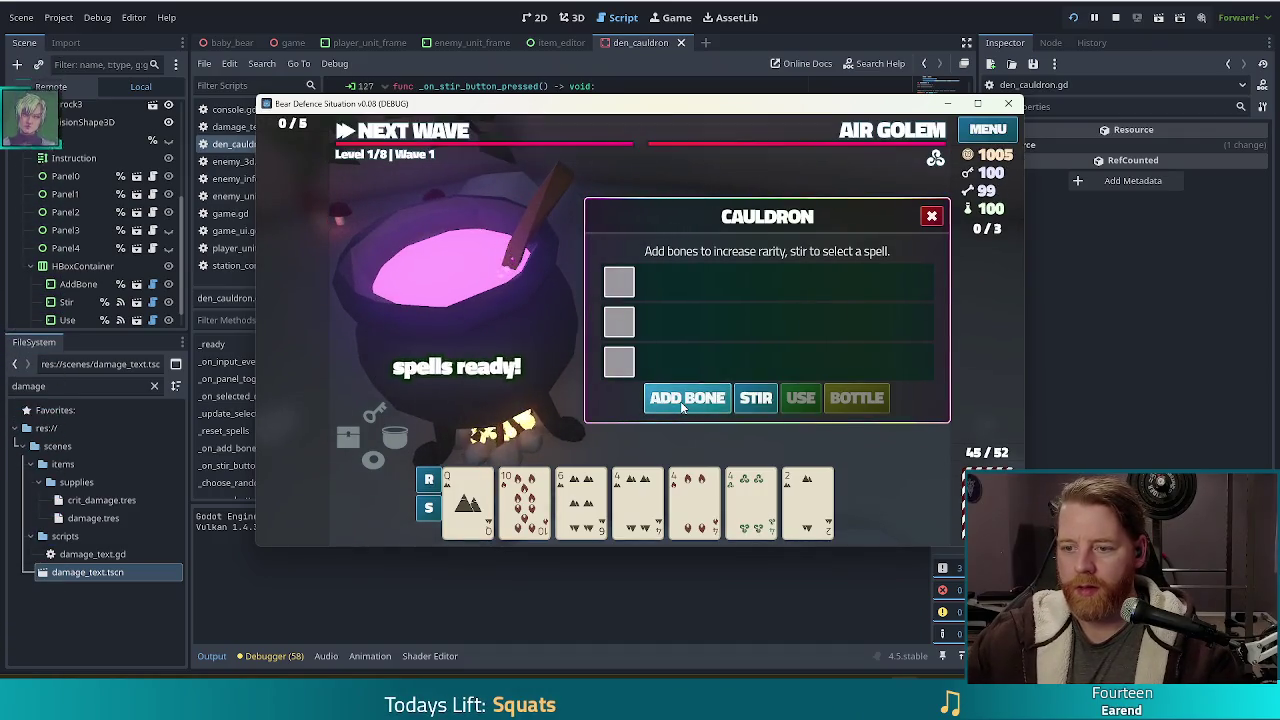
click(765, 399)
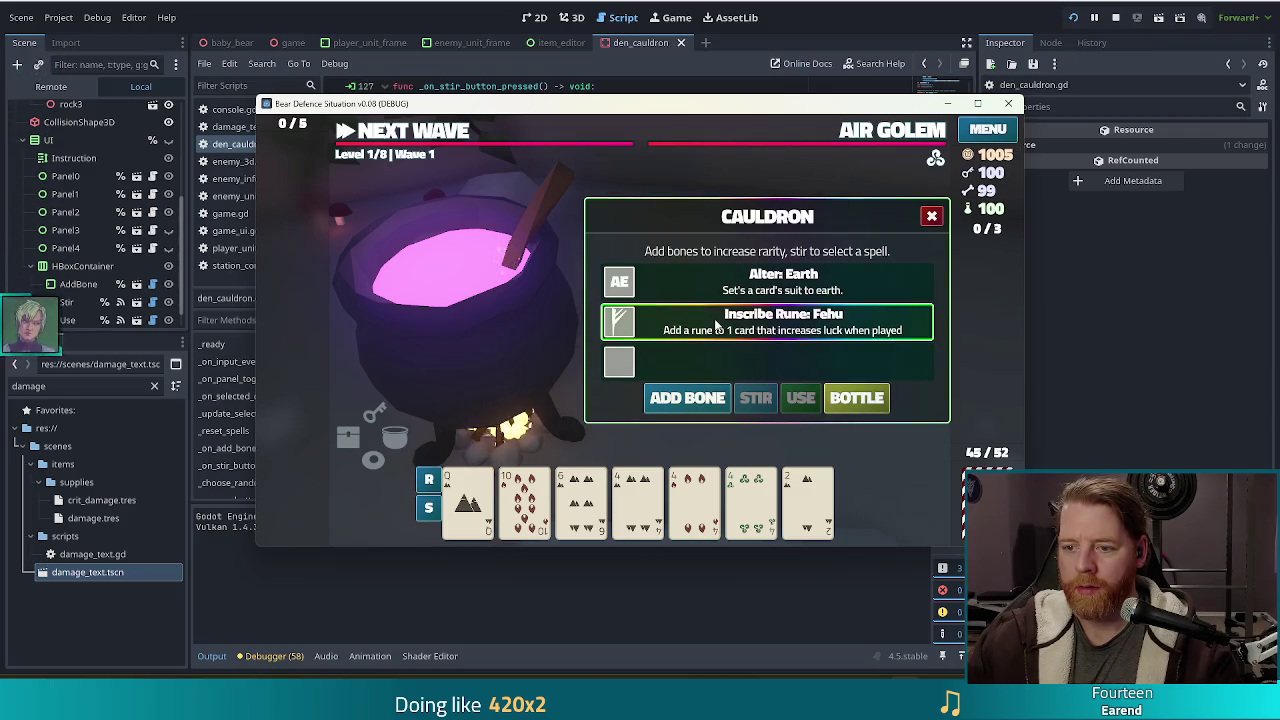
key(F8)
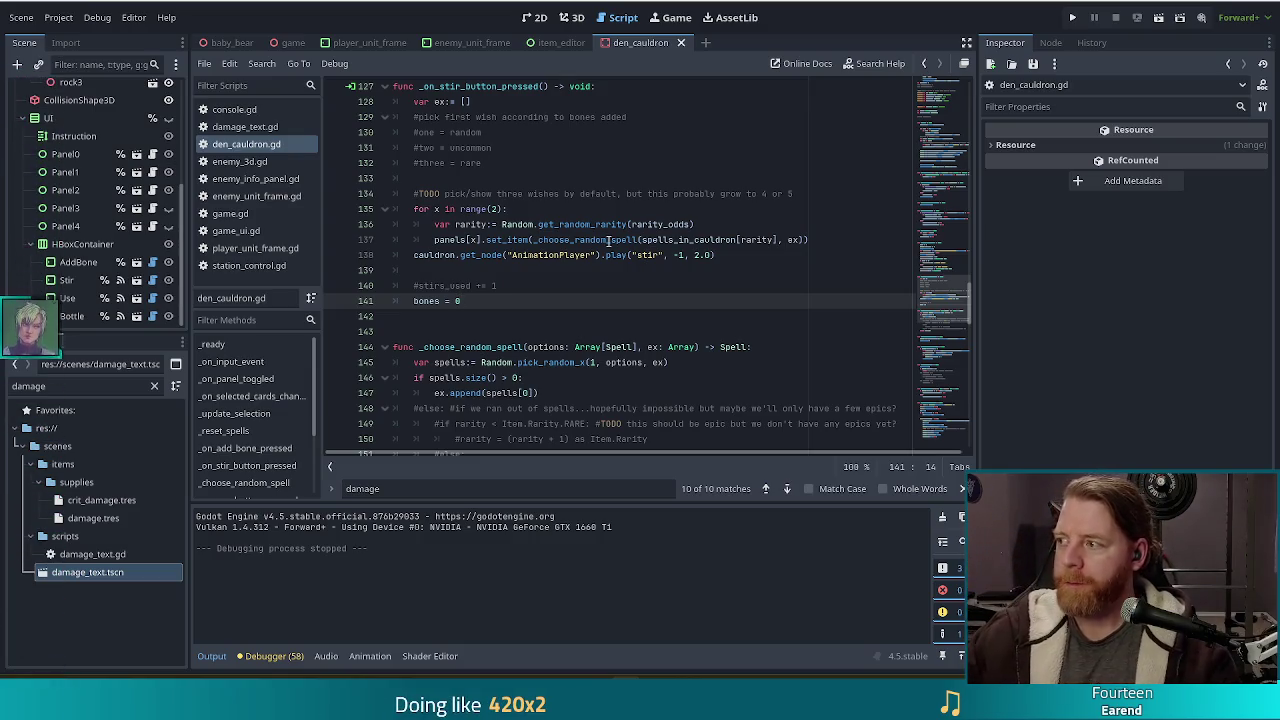
click(663, 224)
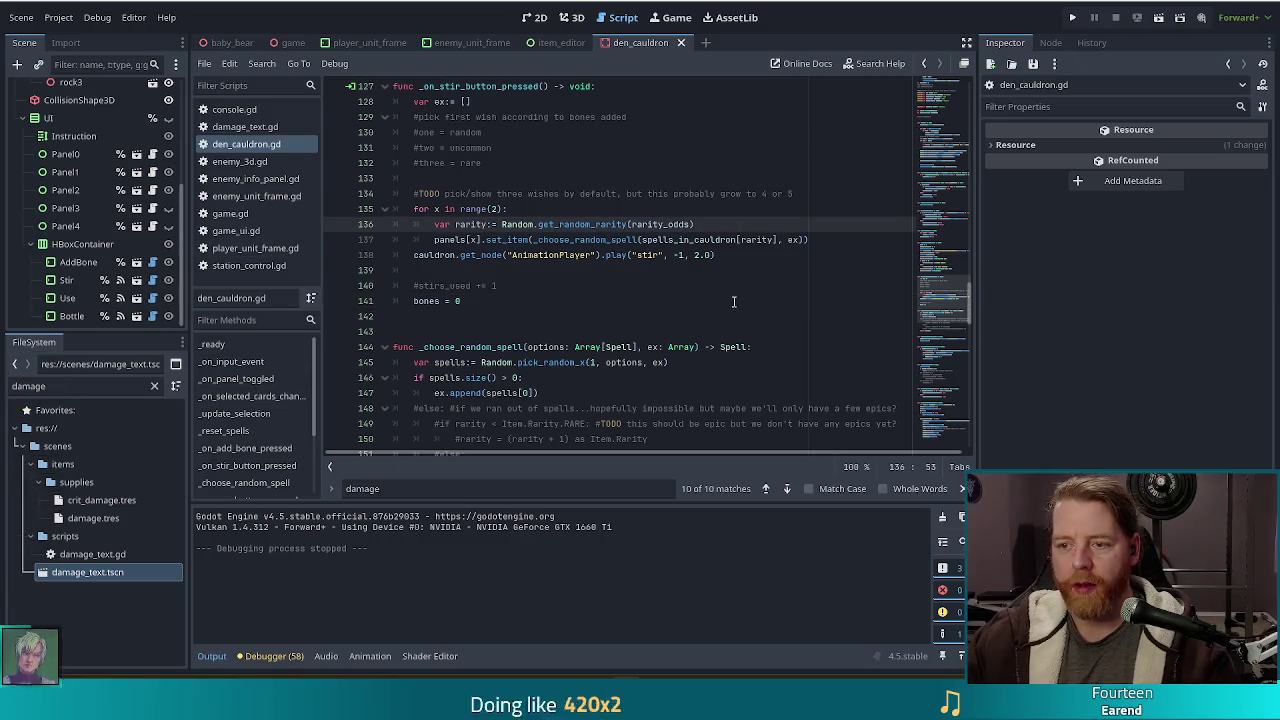
drag(598, 224, 611, 224)
scroll(693, 316, up, 2)
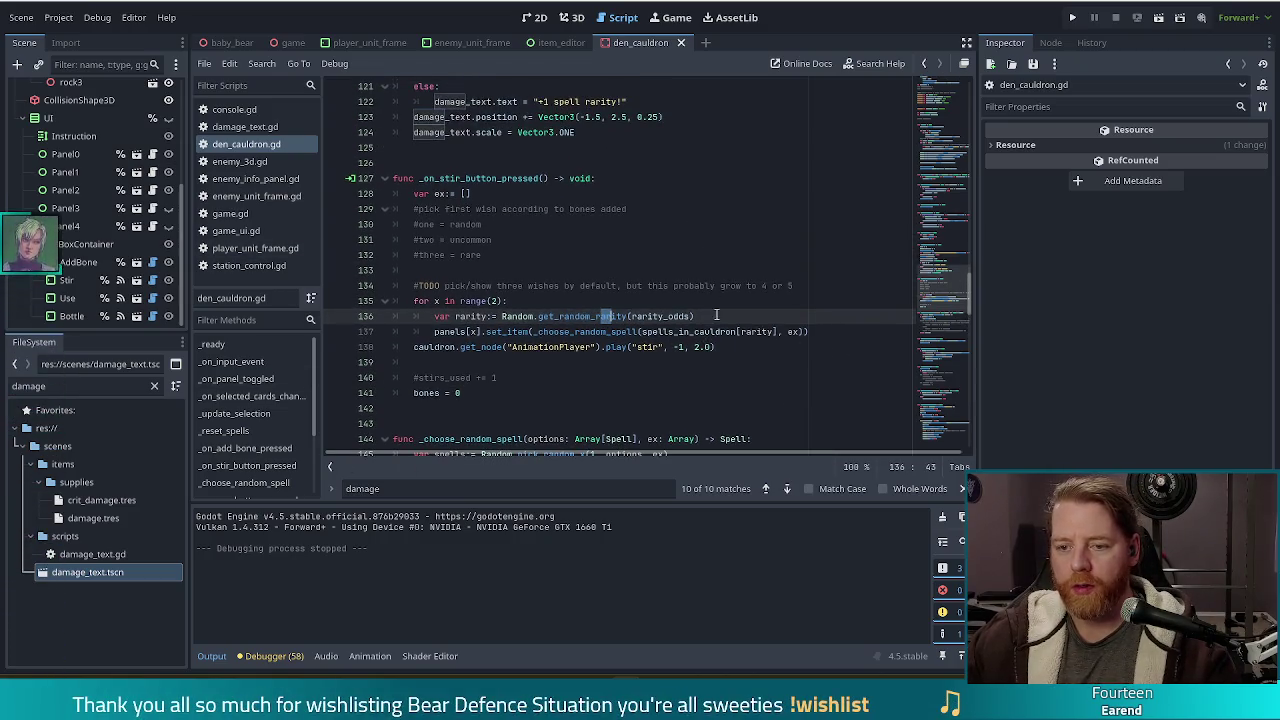
scroll(734, 317, down, 3)
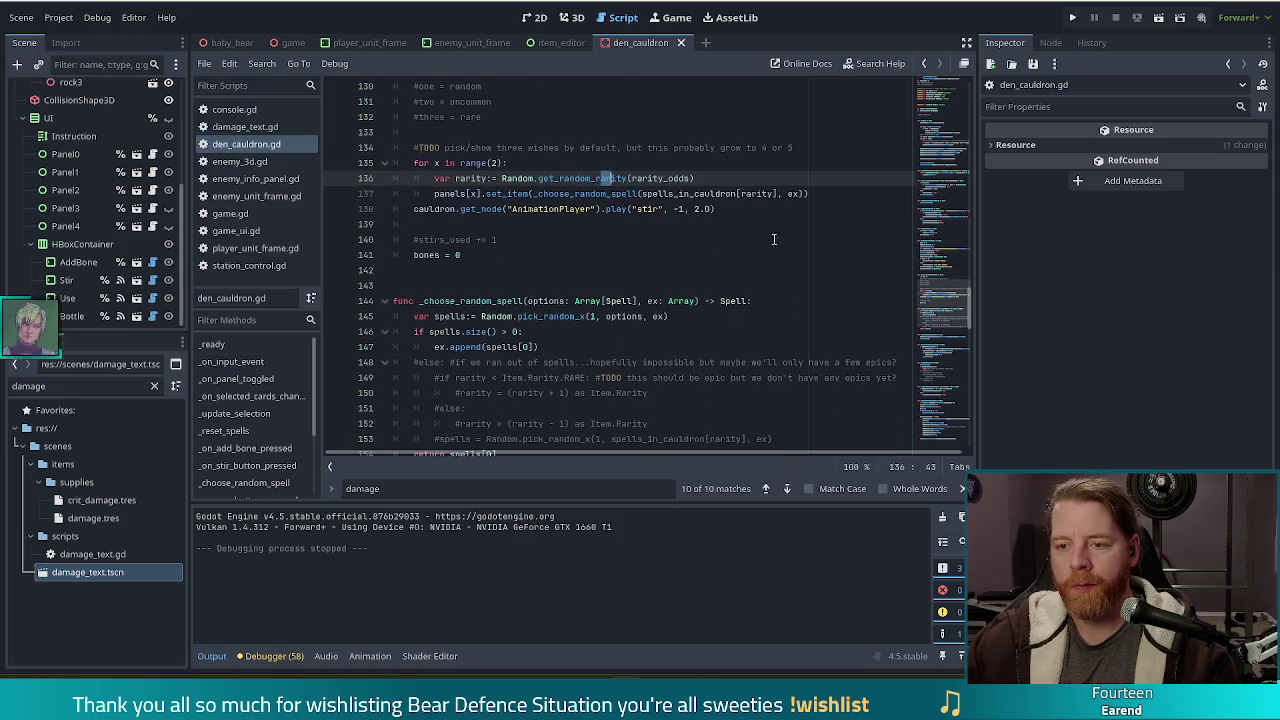
drag(808, 194, 823, 182)
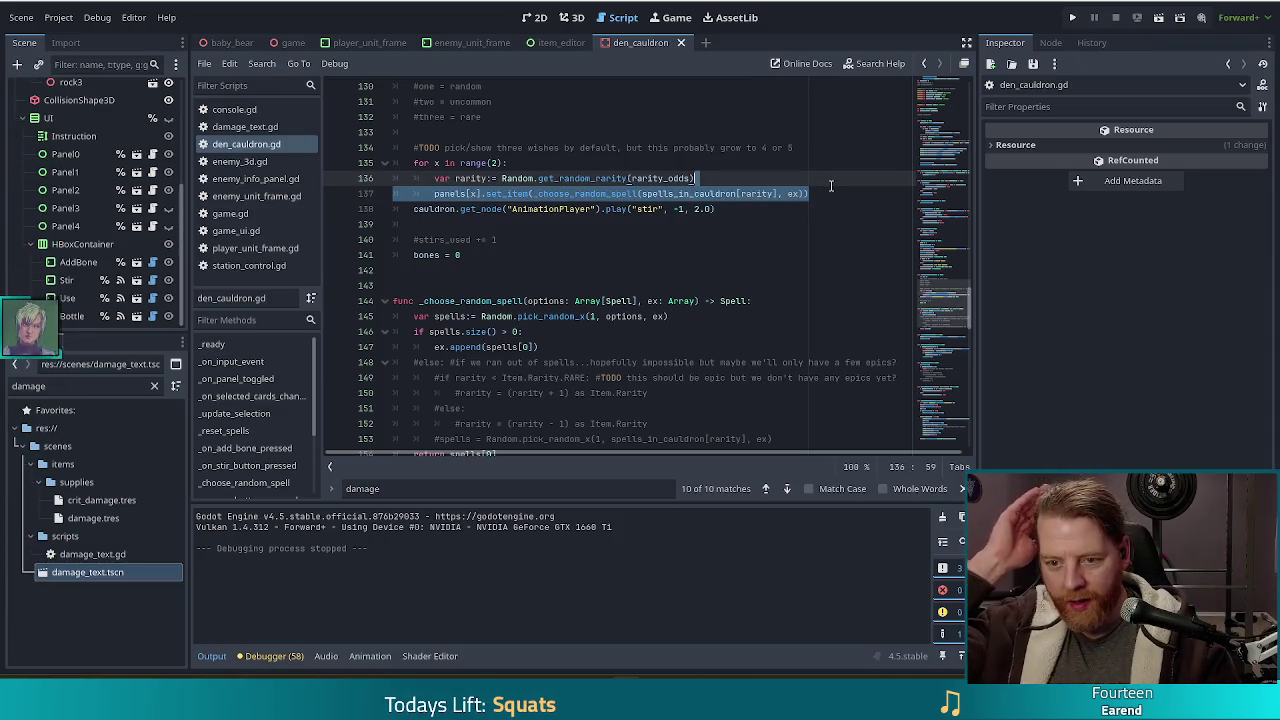
scroll(700, 250, down, 4)
click(530, 148)
click(549, 163)
scroll(701, 300, up, 4)
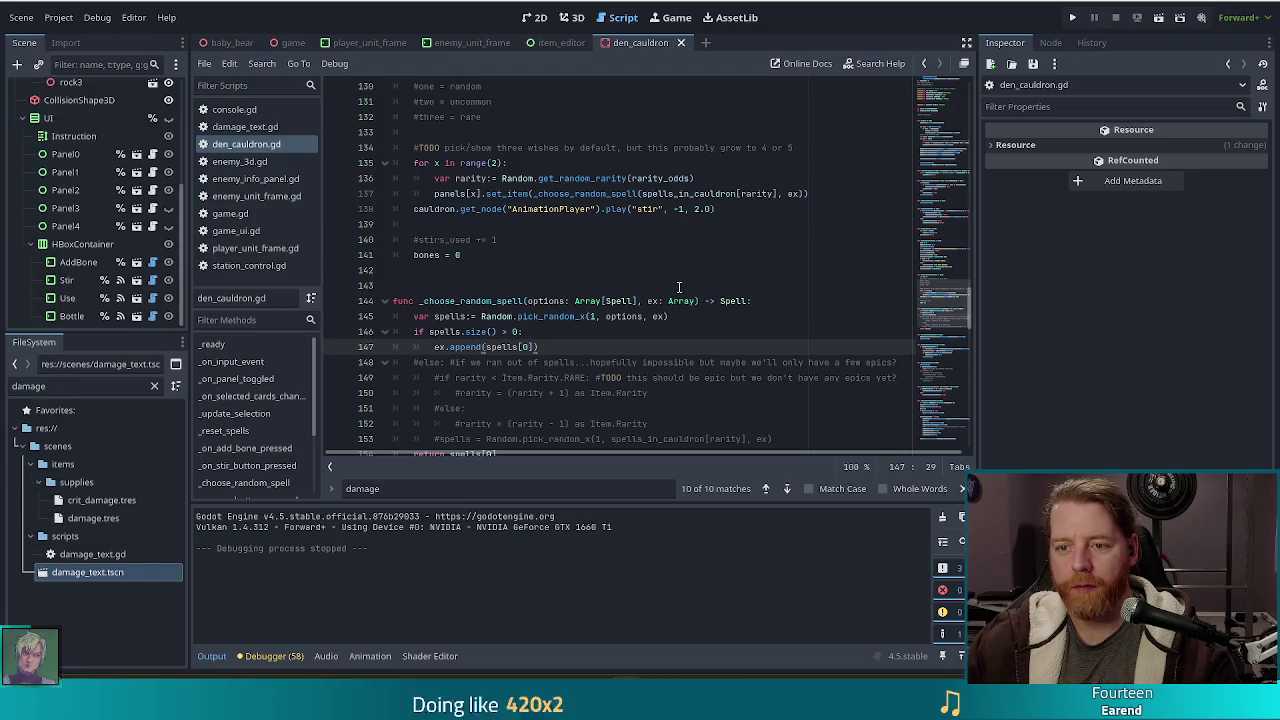
click(720, 178)
scroll(706, 301, down, 2)
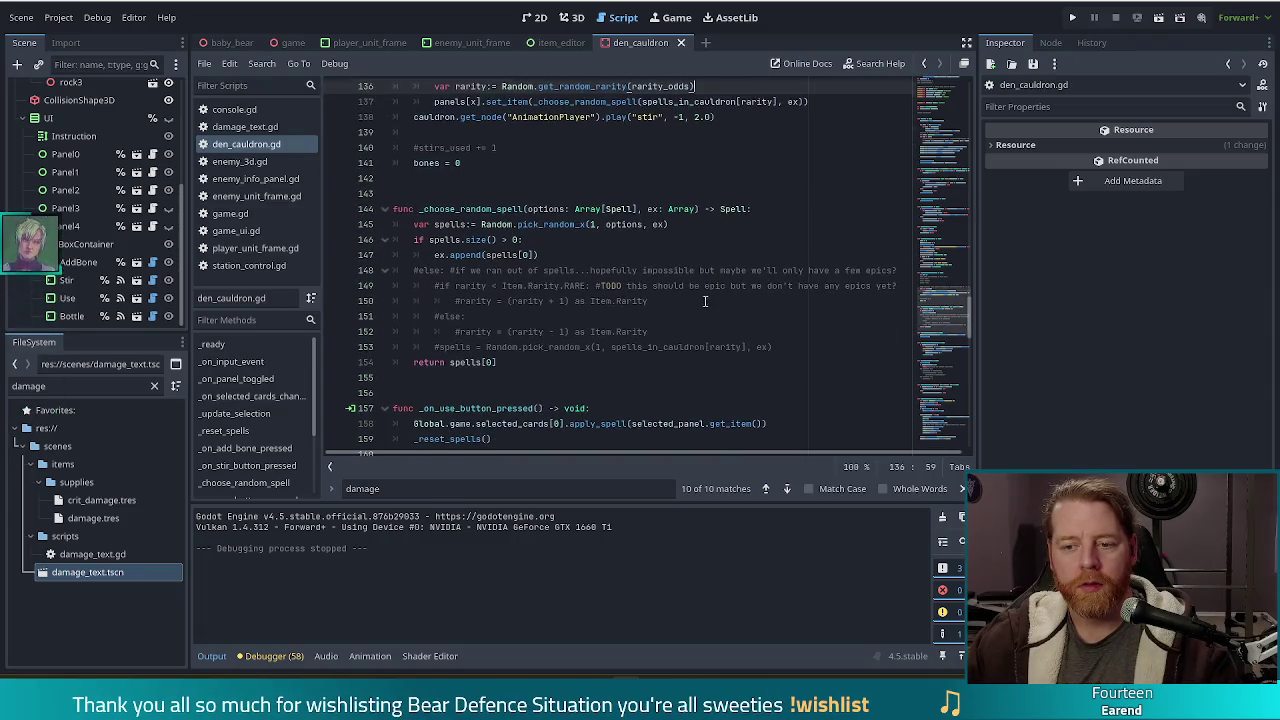
scroll(505, 227, up, 3)
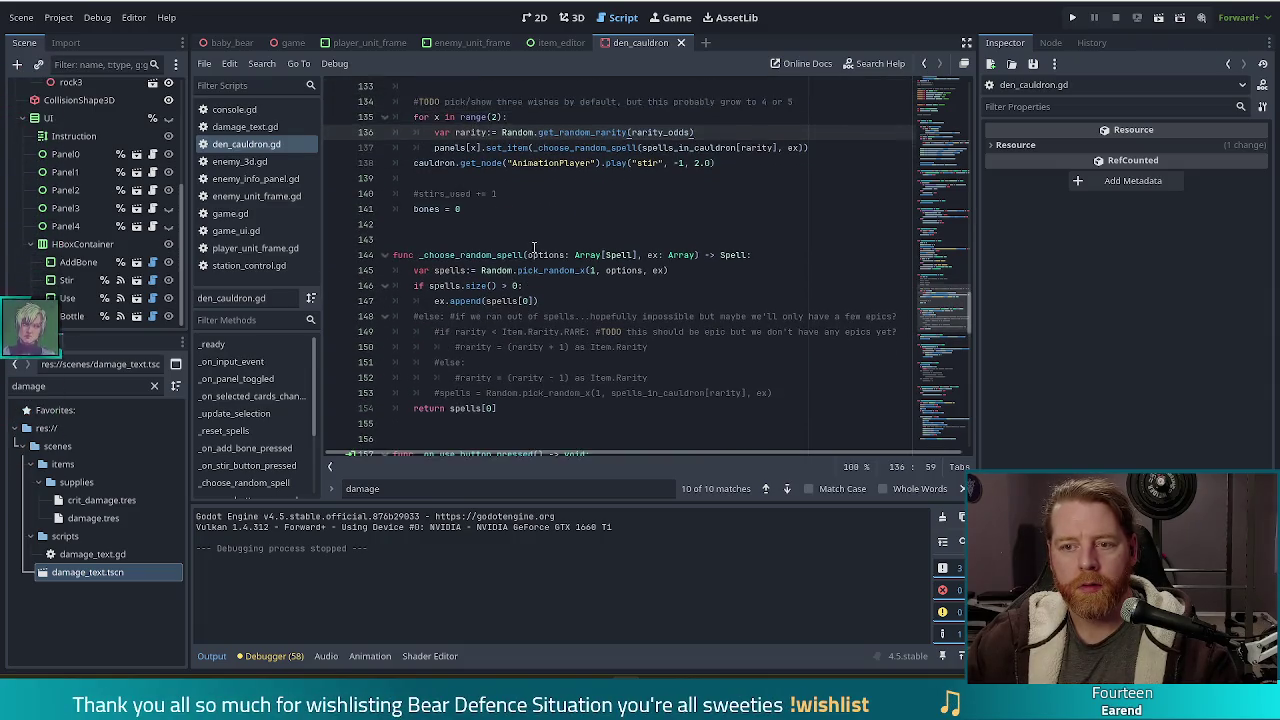
click(610, 240)
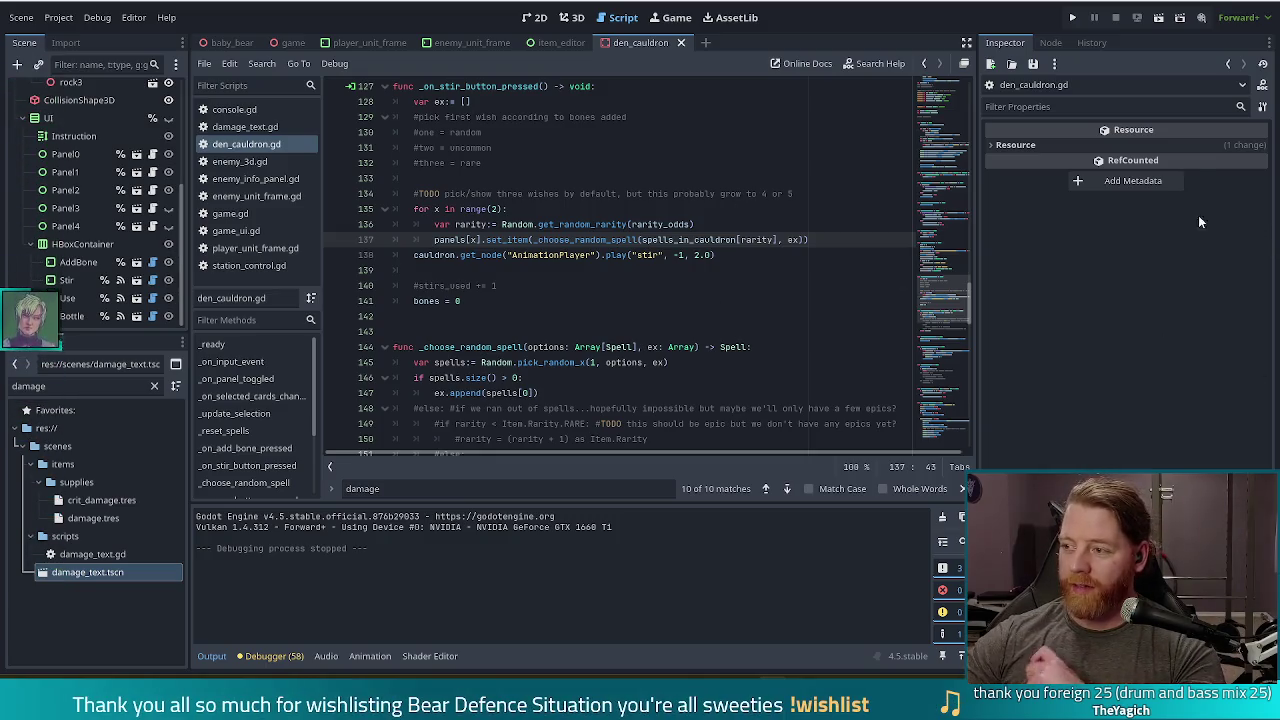
Step: Move the caret down to the stir animation line
key(Down)
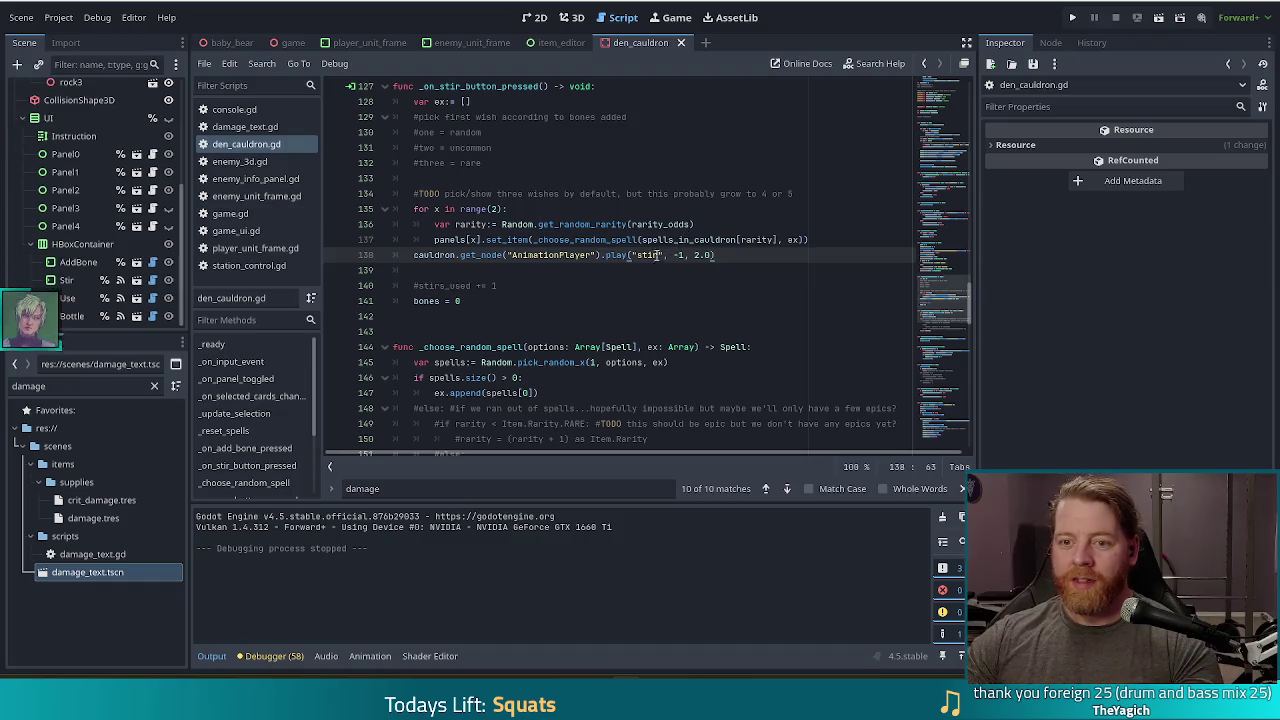
Step: Add an 'if bones == 1:' line below the #one = random note
click(542, 137)
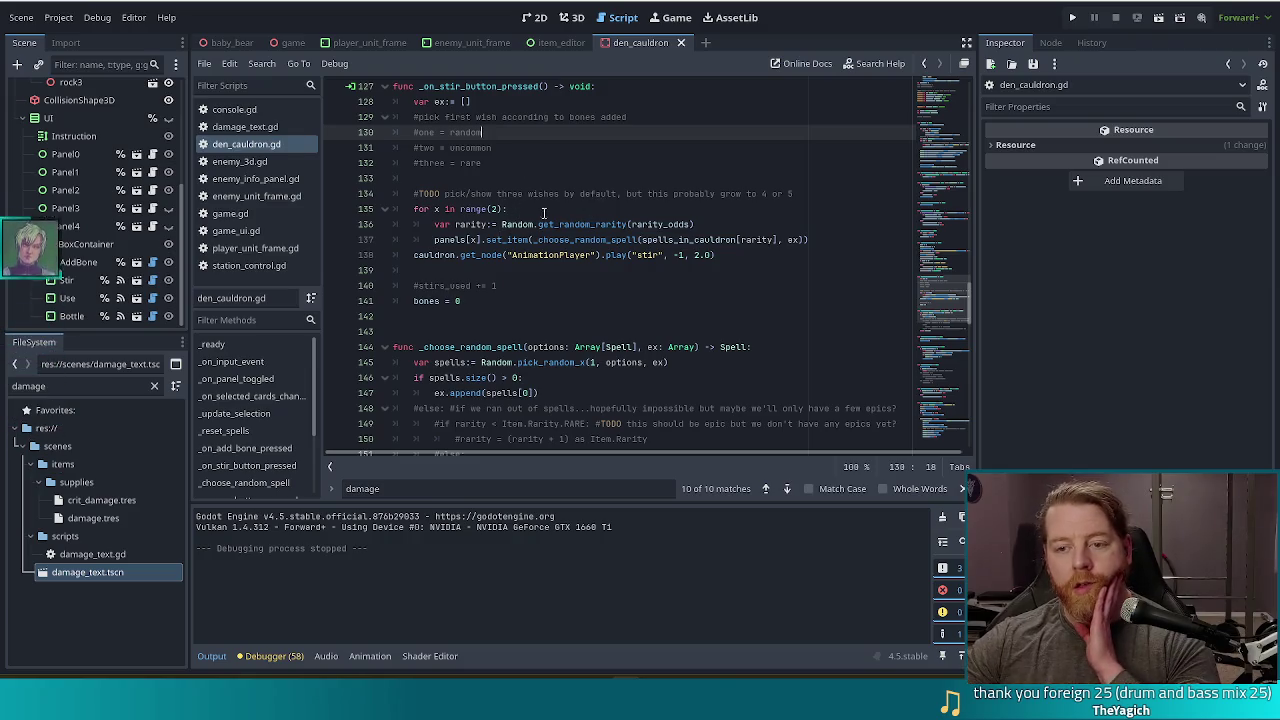
click(727, 224)
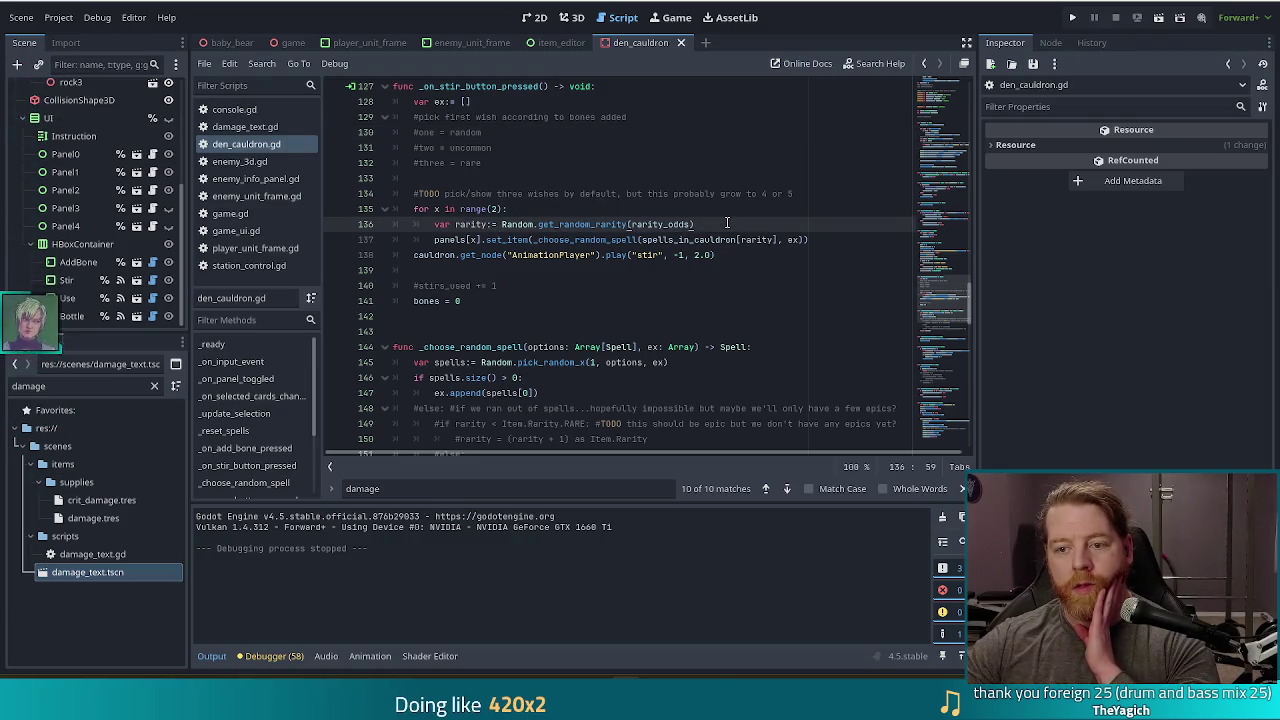
click(544, 131)
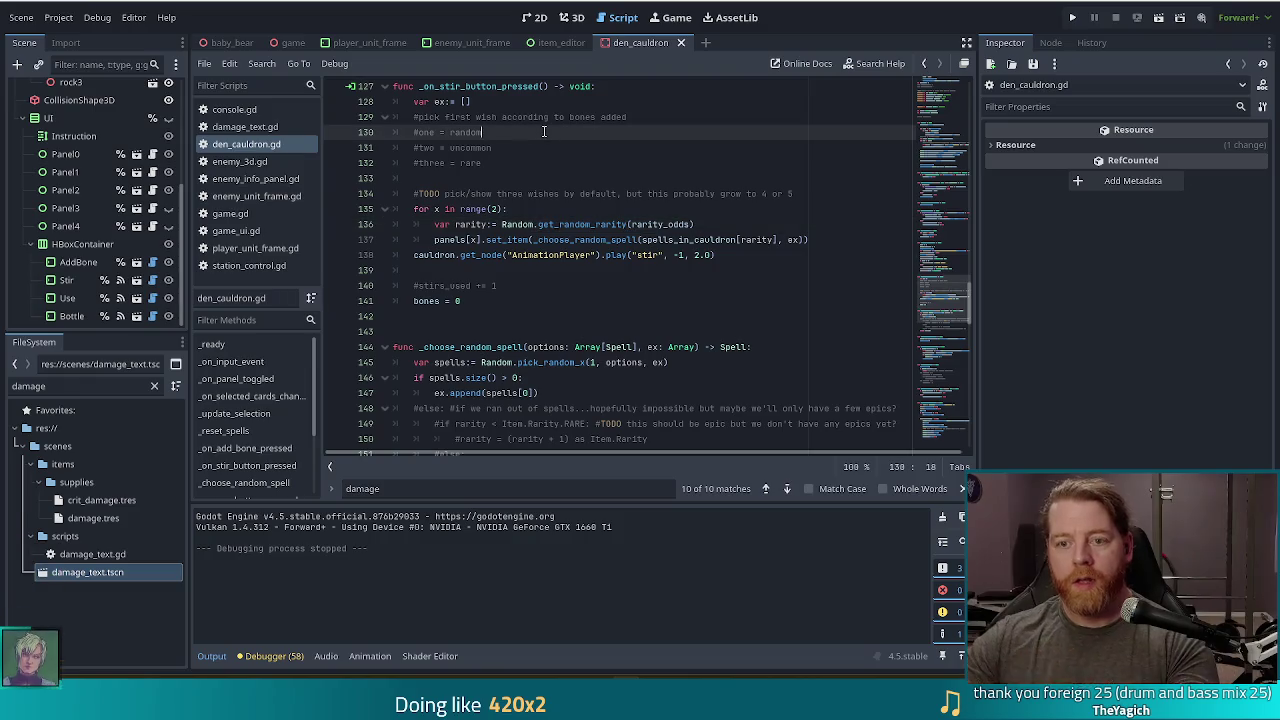
key(Return)
text(if bones == 1:)
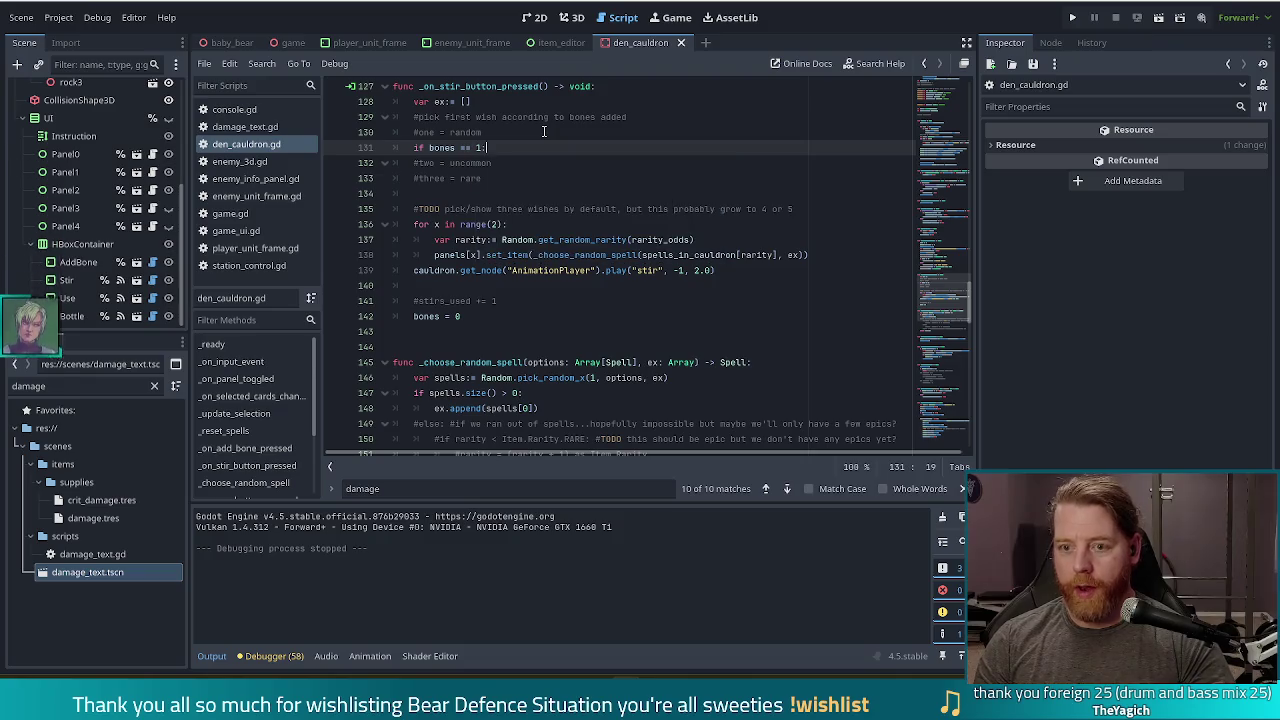
key(Return)
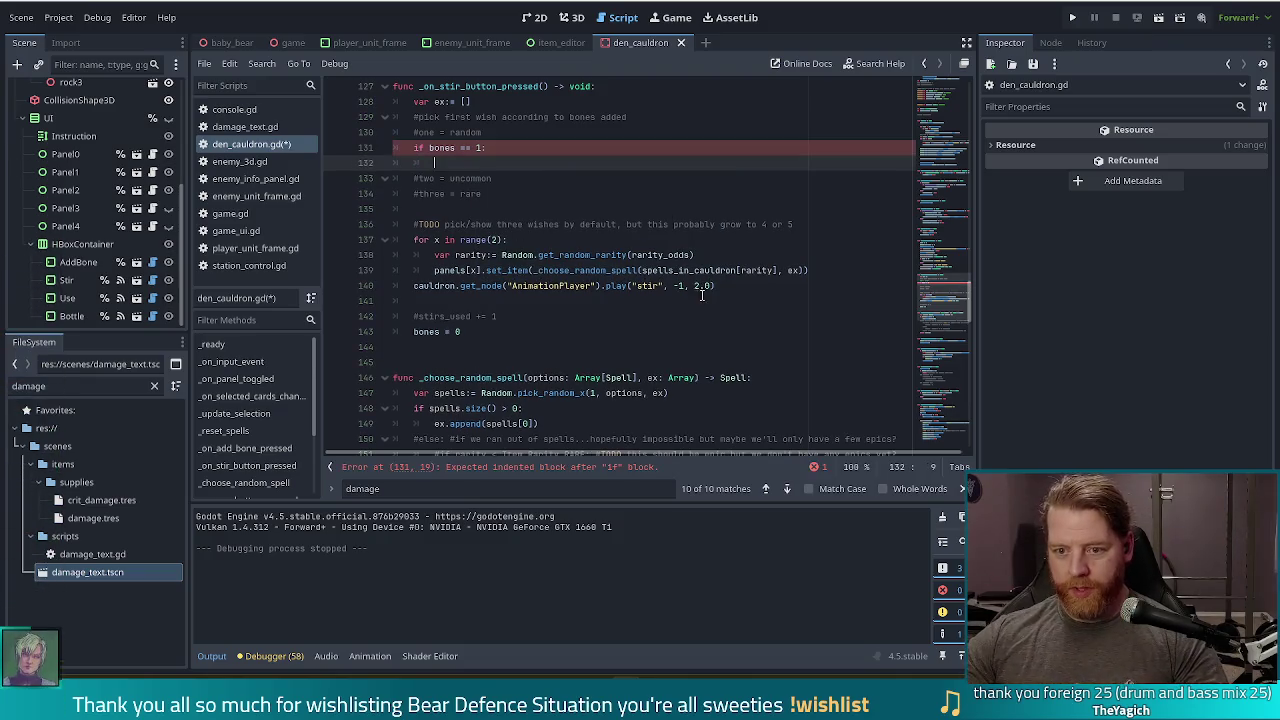
drag(726, 290, 732, 240)
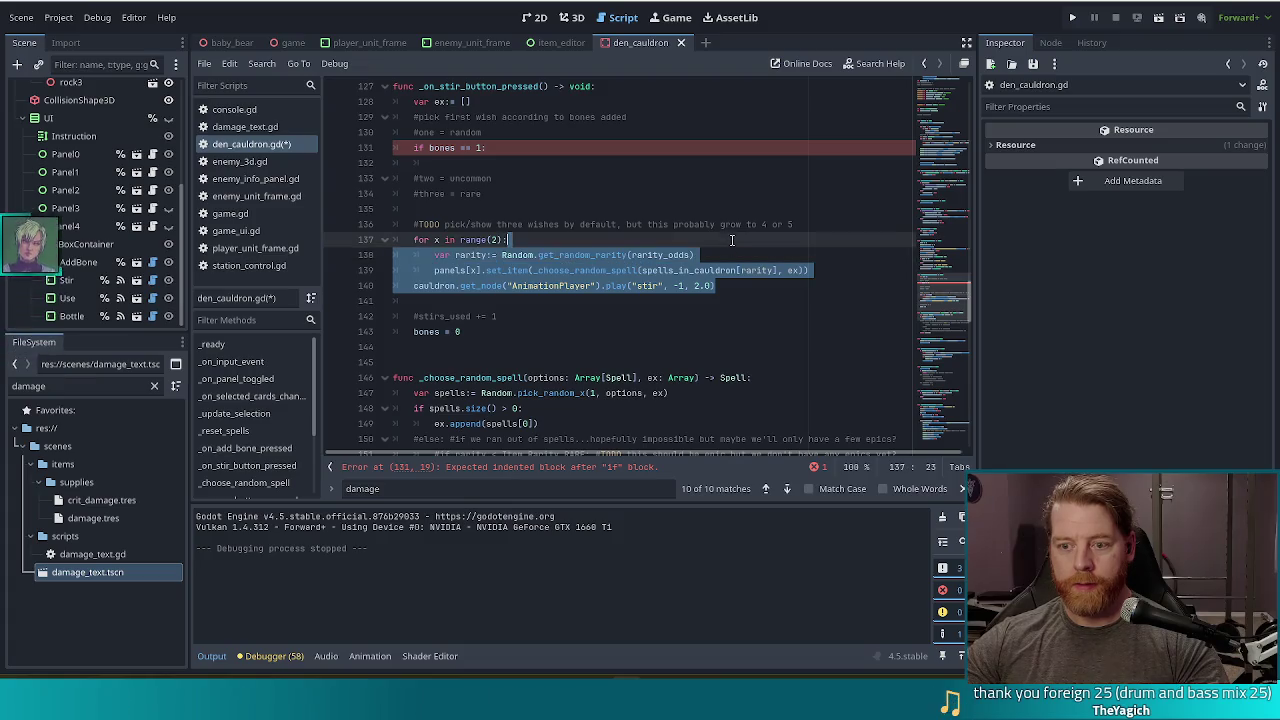
click(720, 270)
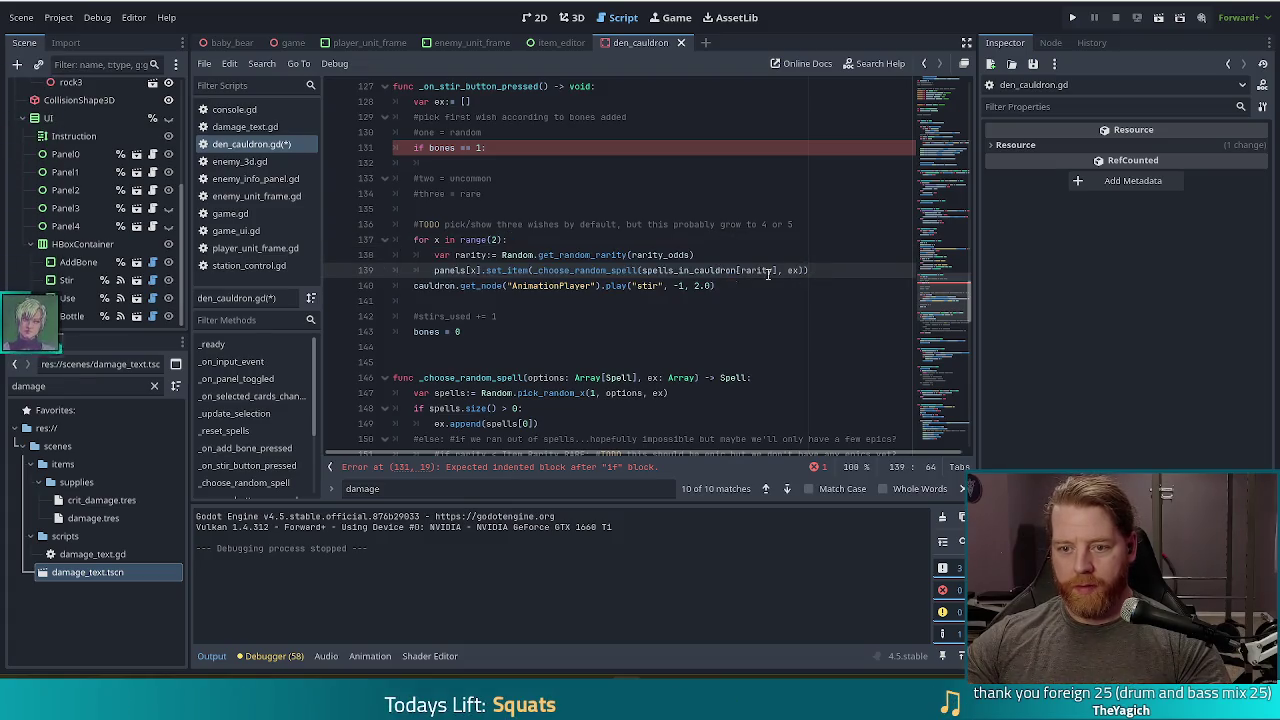
key(End)
key(Return)
key(BackSpace)
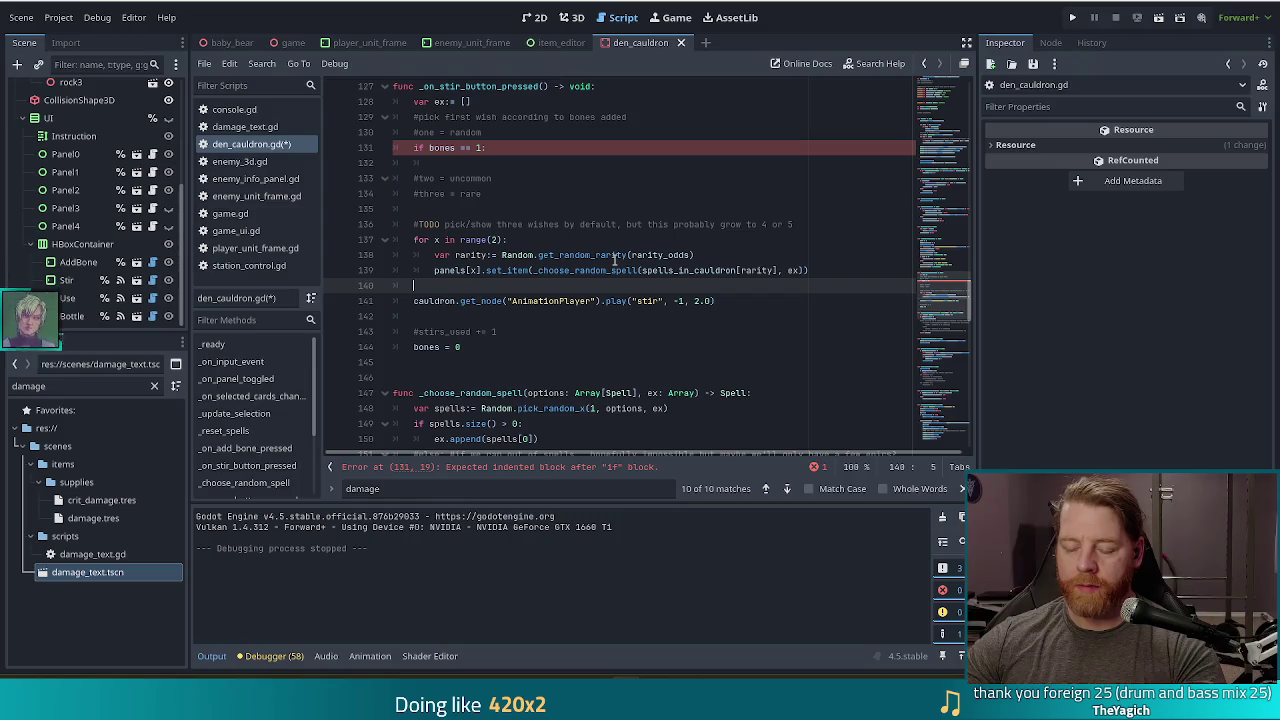
mouse_move(615, 259)
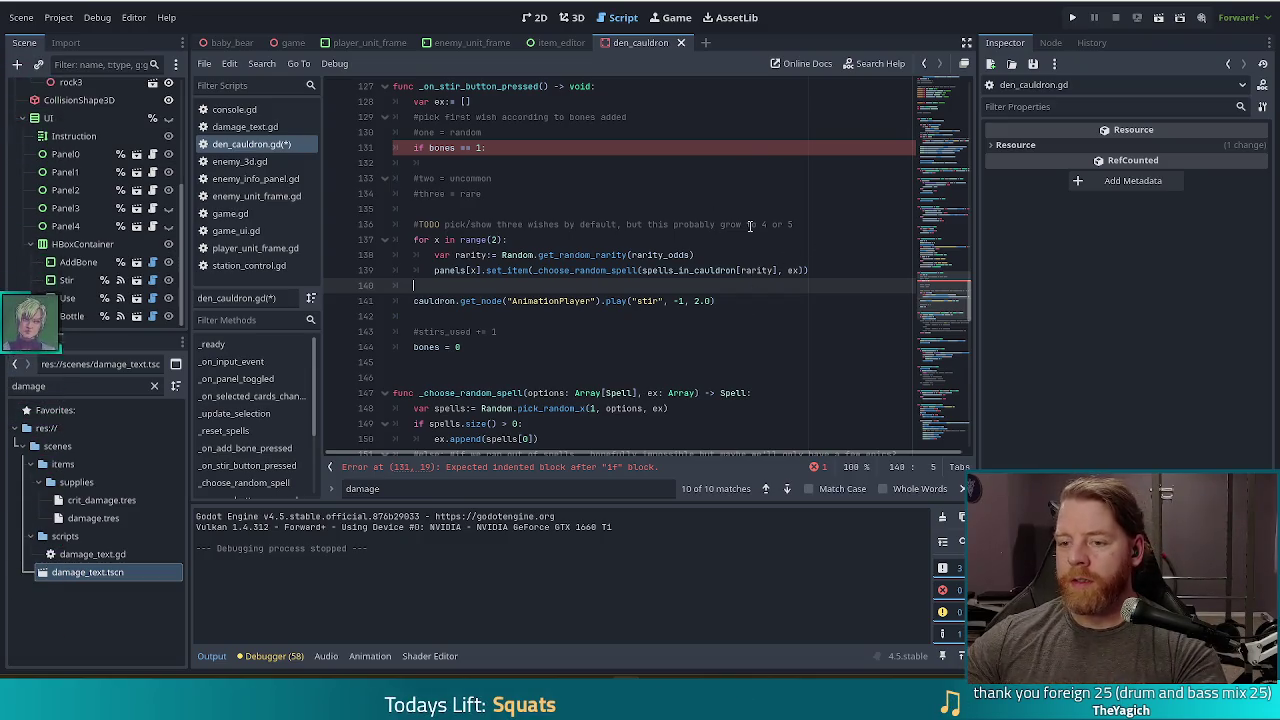
Step: Paste the rarity and set_item lines into the if block, using panels[0] instead of panels[x]
drag(826, 270, 831, 247)
key(ctrl+c)
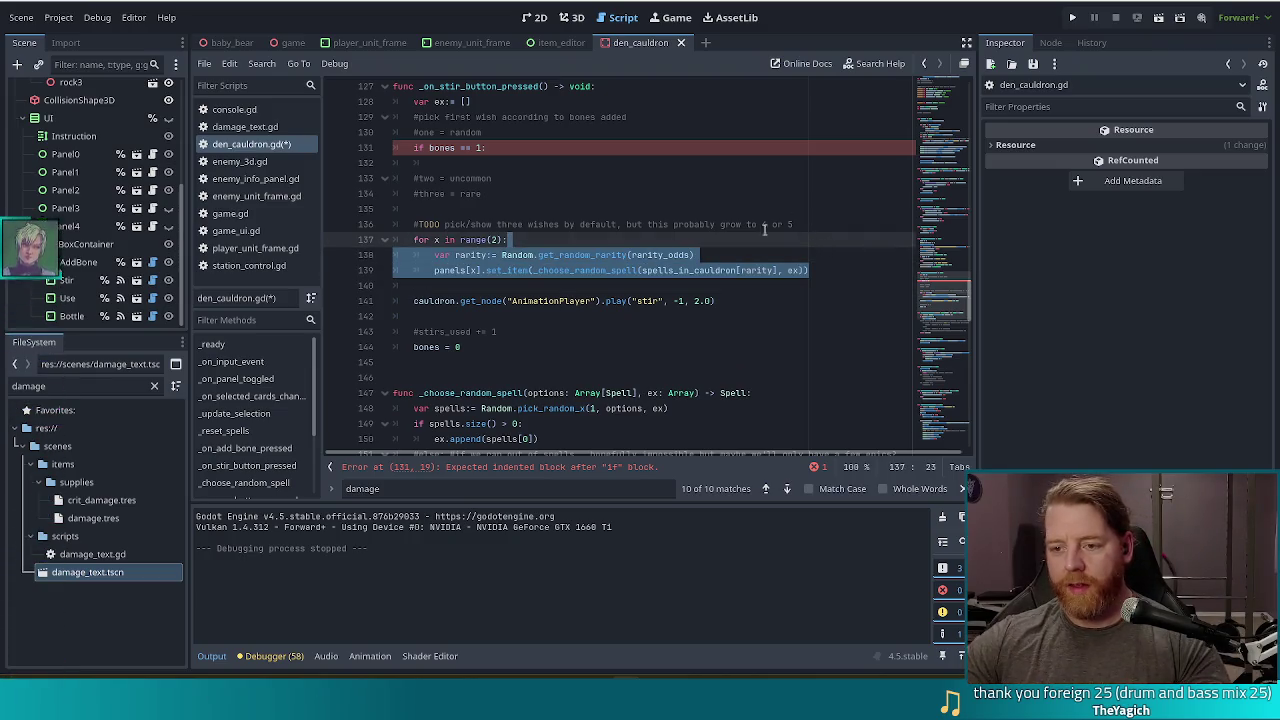
click(485, 147)
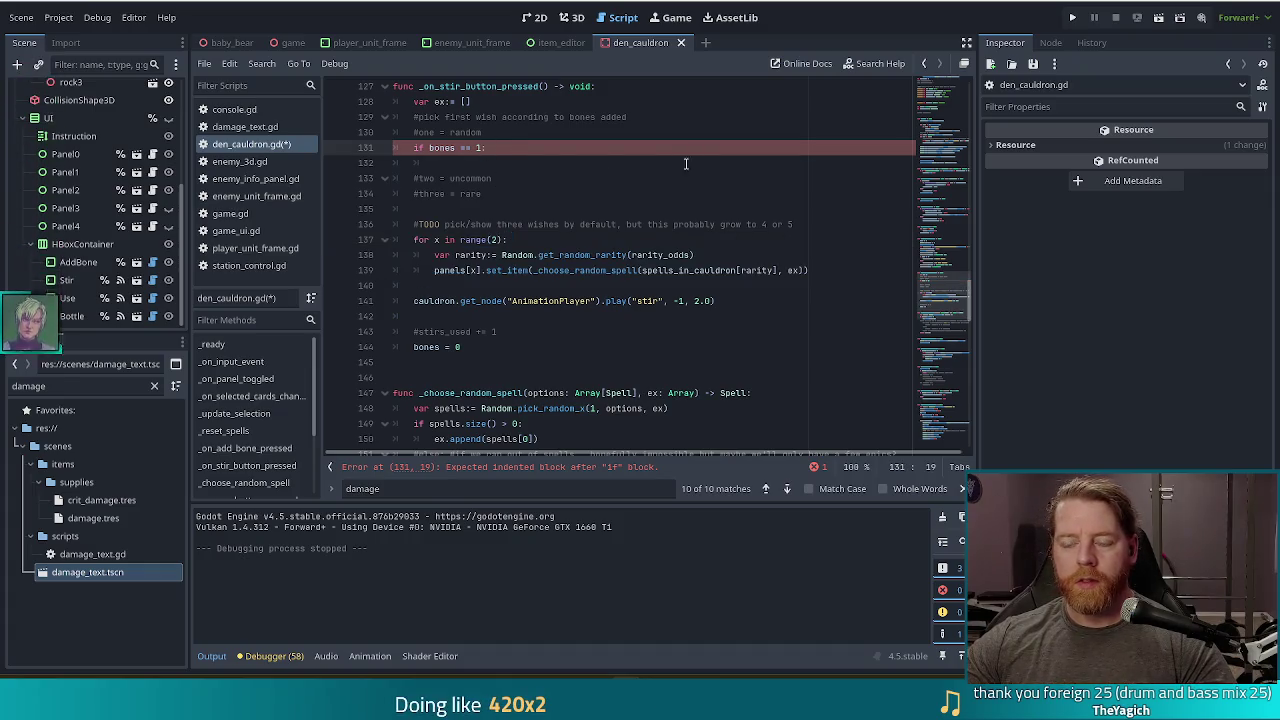
key(ctrl+v)
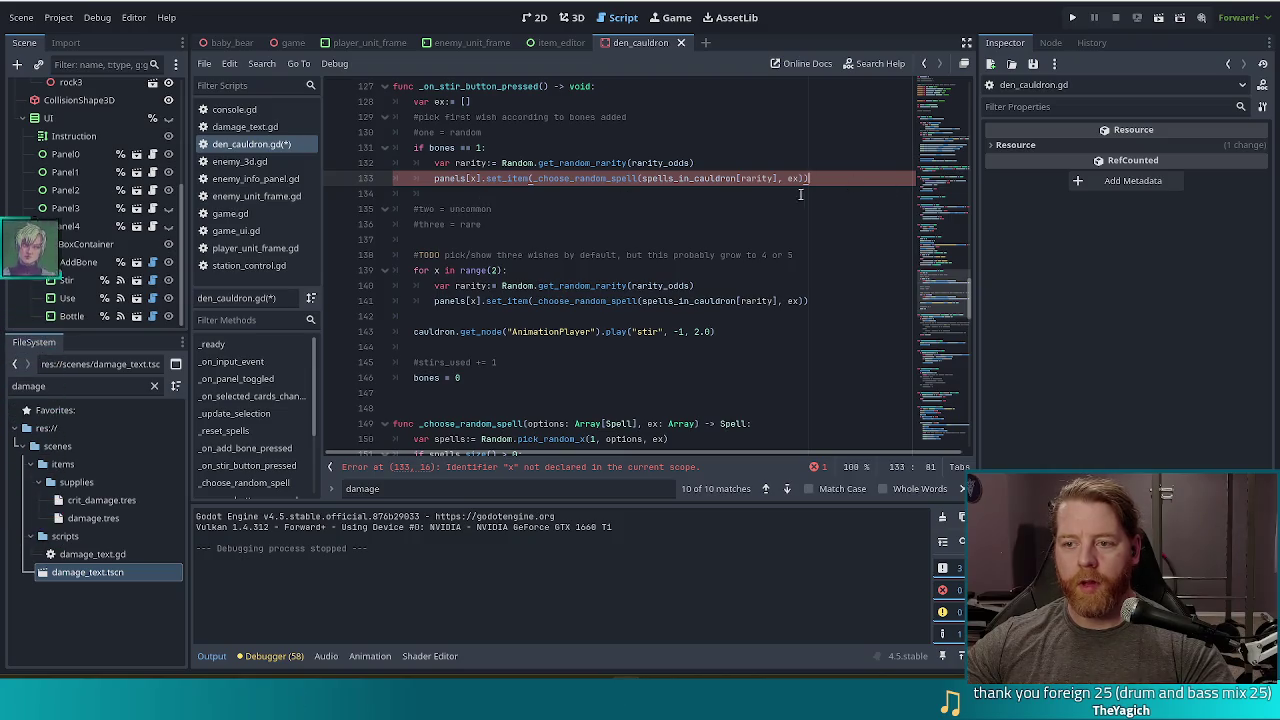
drag(860, 193, 815, 178)
key(BackSpace)
click(477, 178)
key(BackSpace)
text(0)
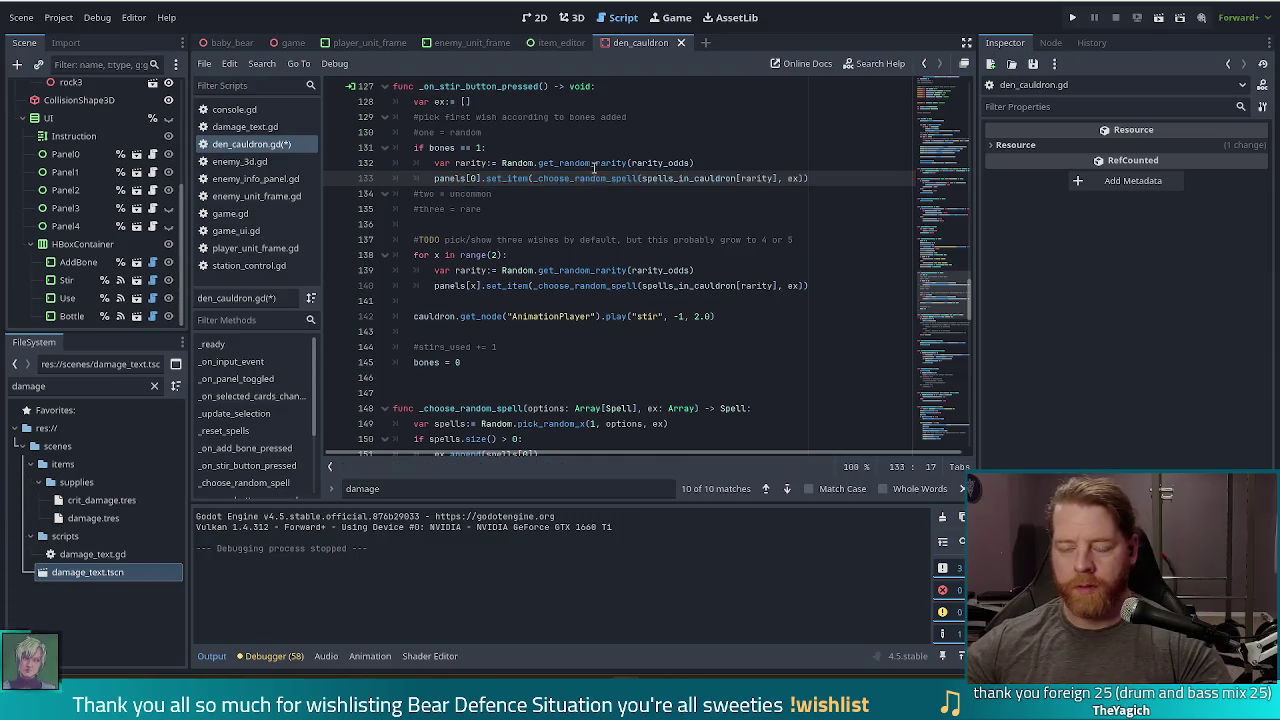
click(632, 163)
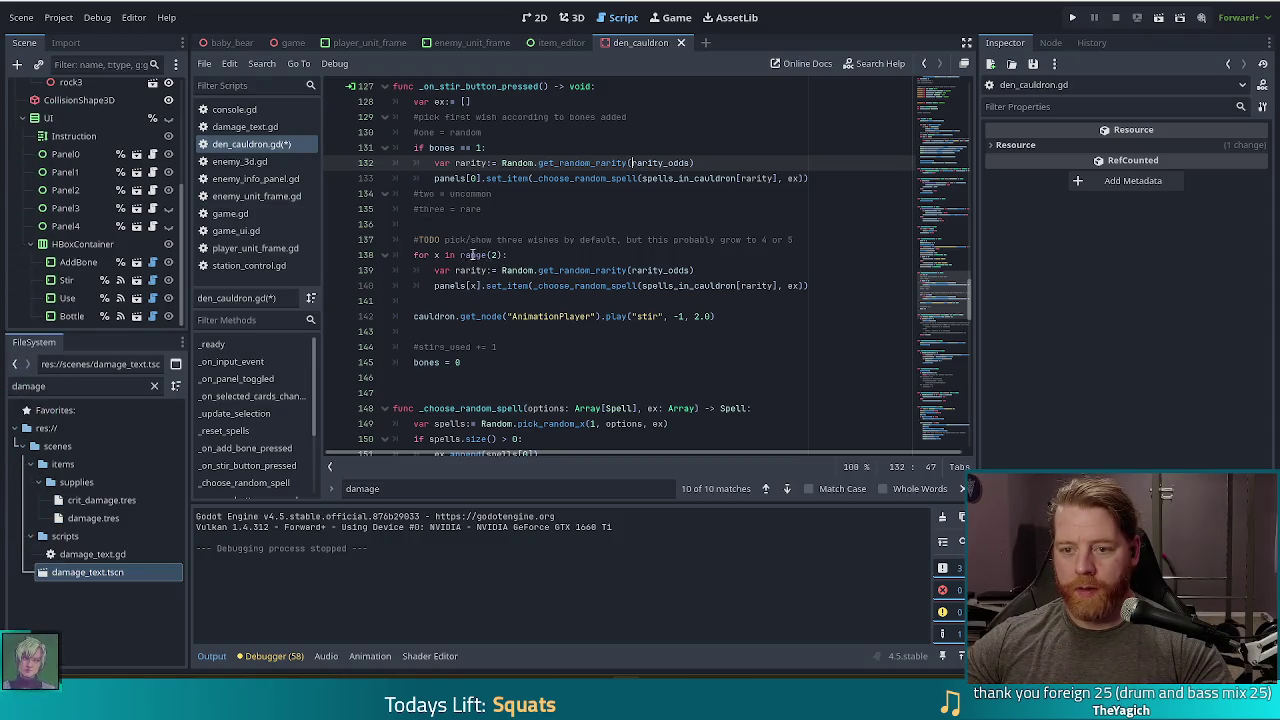
Step: Change the loop to range(1, 2) and open the range() documentation
click(497, 255)
key(BackSpace)
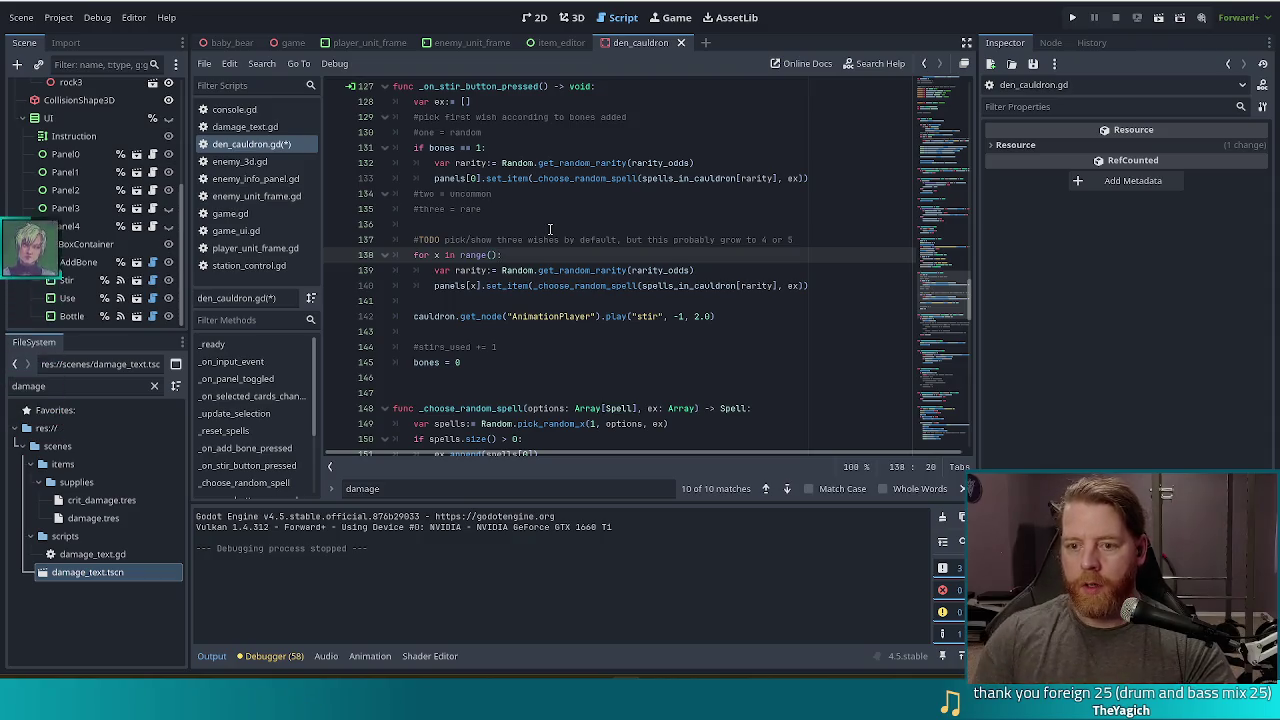
text(1, )
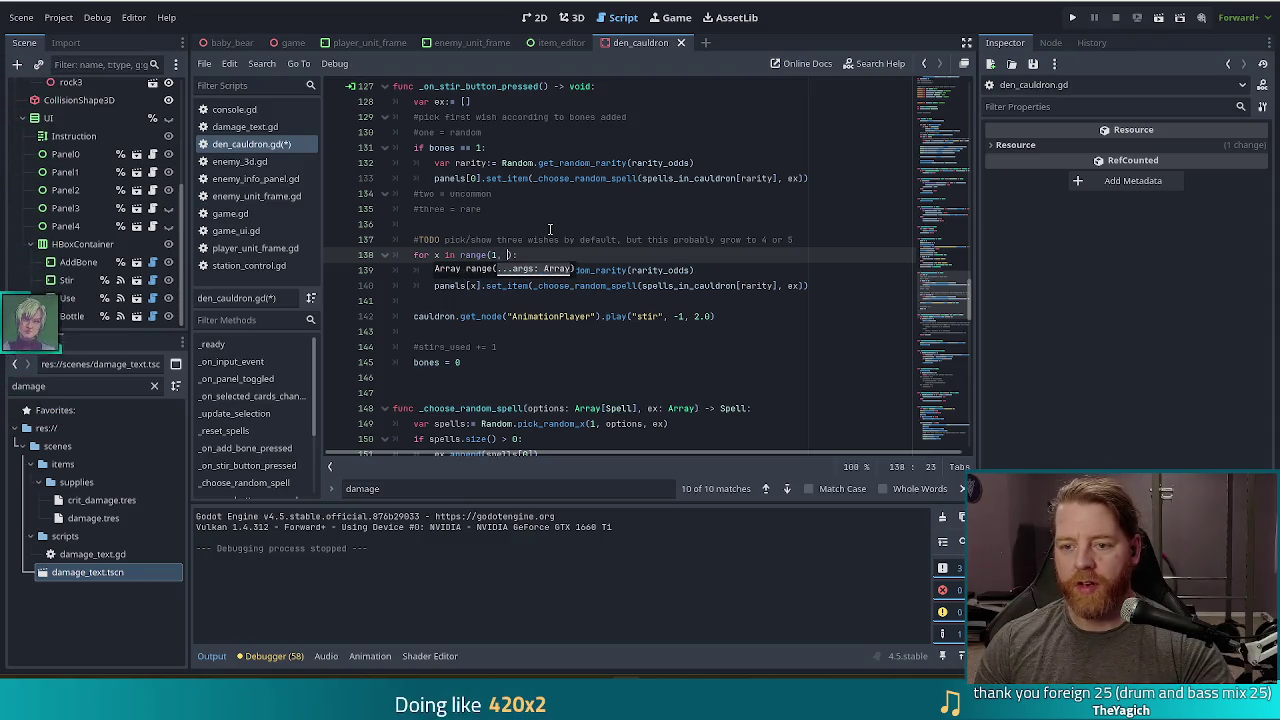
text(2)
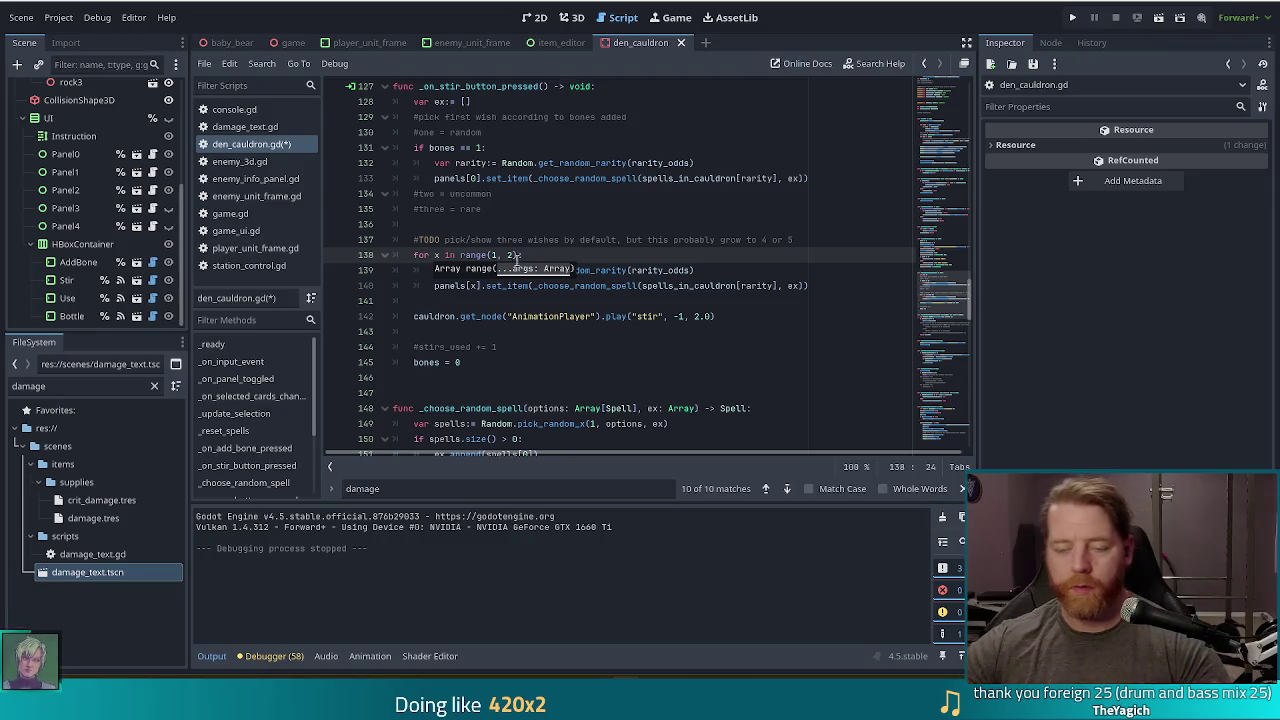
ctrl+click(474, 255)
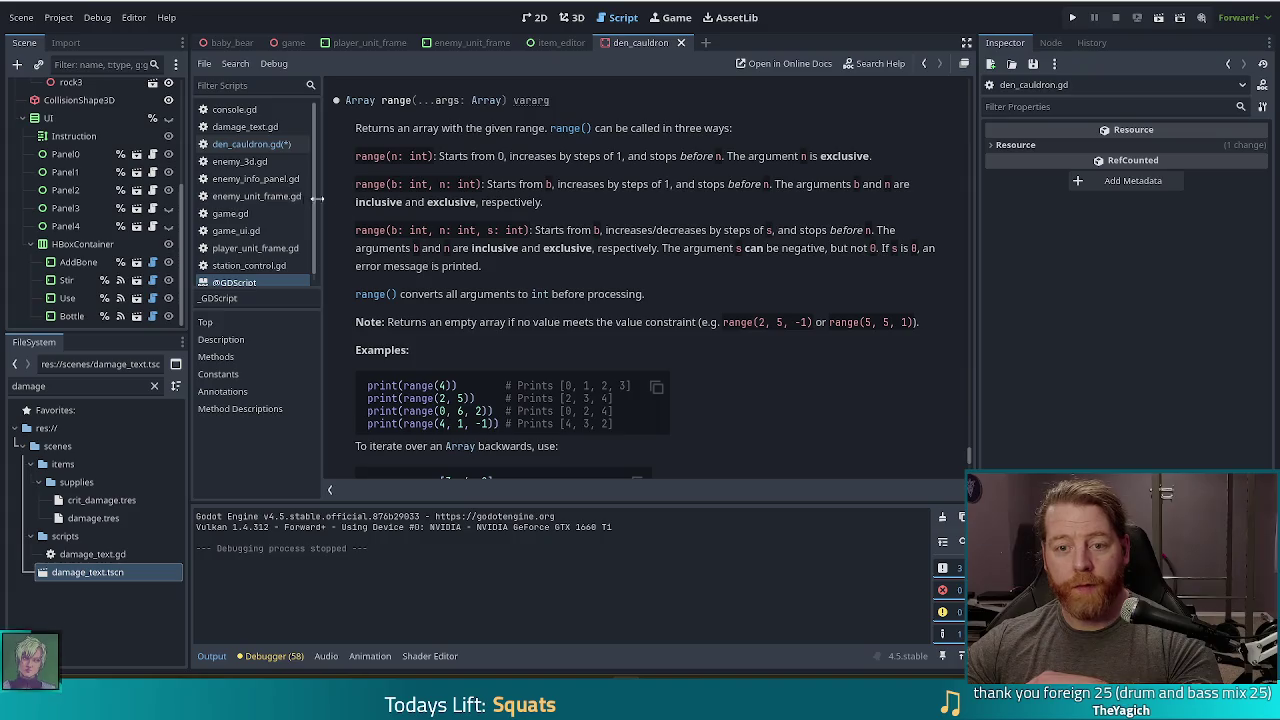
Step: Change the loop to range(1, 3) on line 138 and save den_cauldron.gd
click(250, 144)
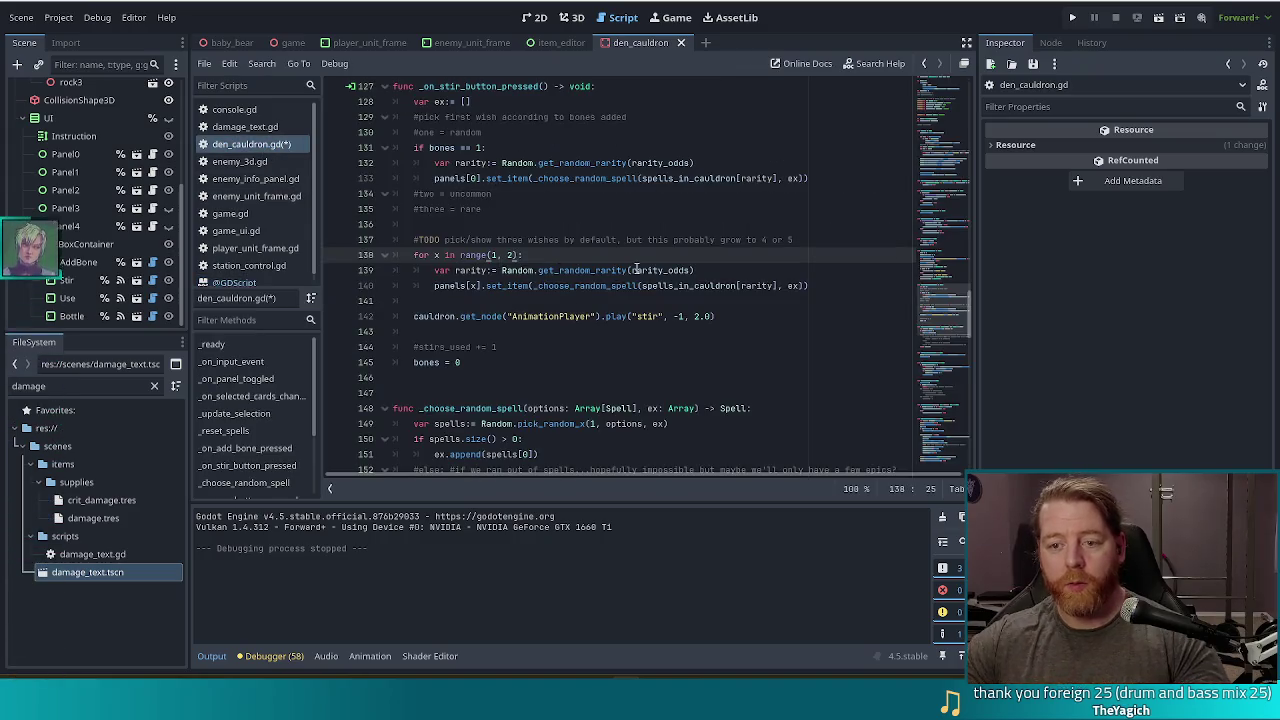
key(Left)
key(BackSpace)
text(3)
key(ctrl+s)
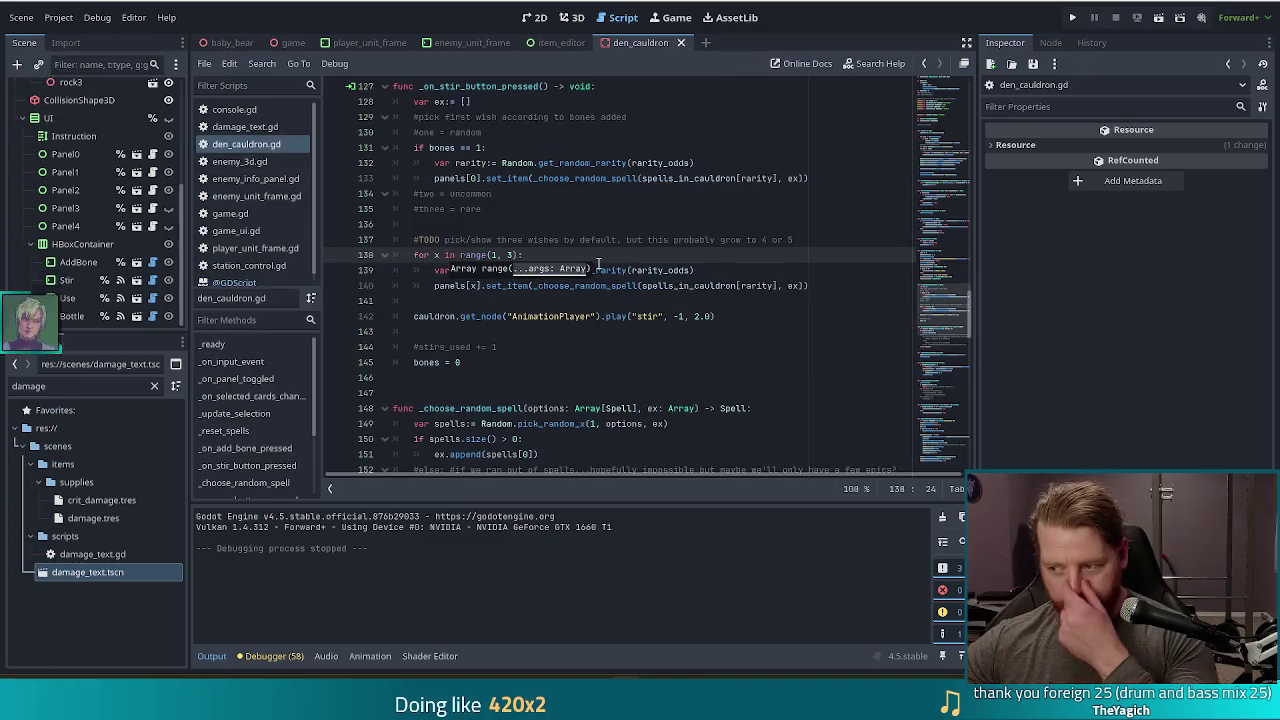
click(517, 255)
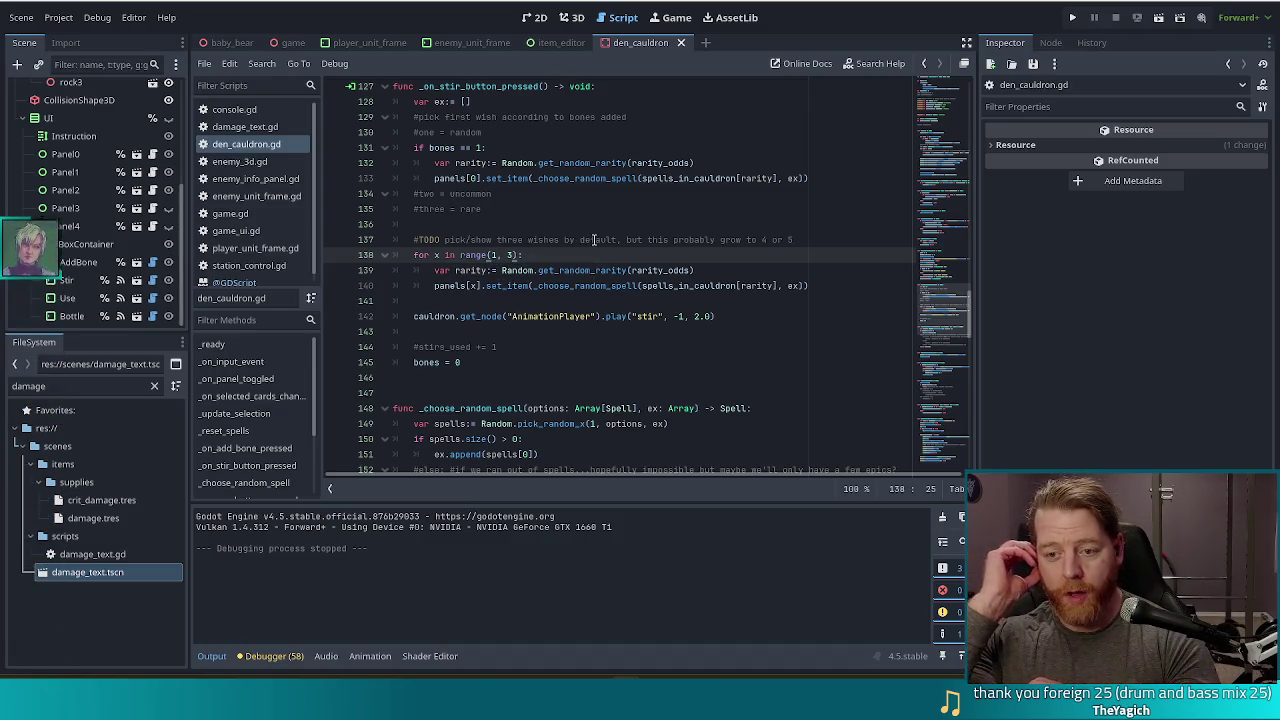
mouse_move(458, 255)
mouse_down()
mouse_move(560, 316)
mouse_move(553, 286)
mouse_up()
click(530, 256)
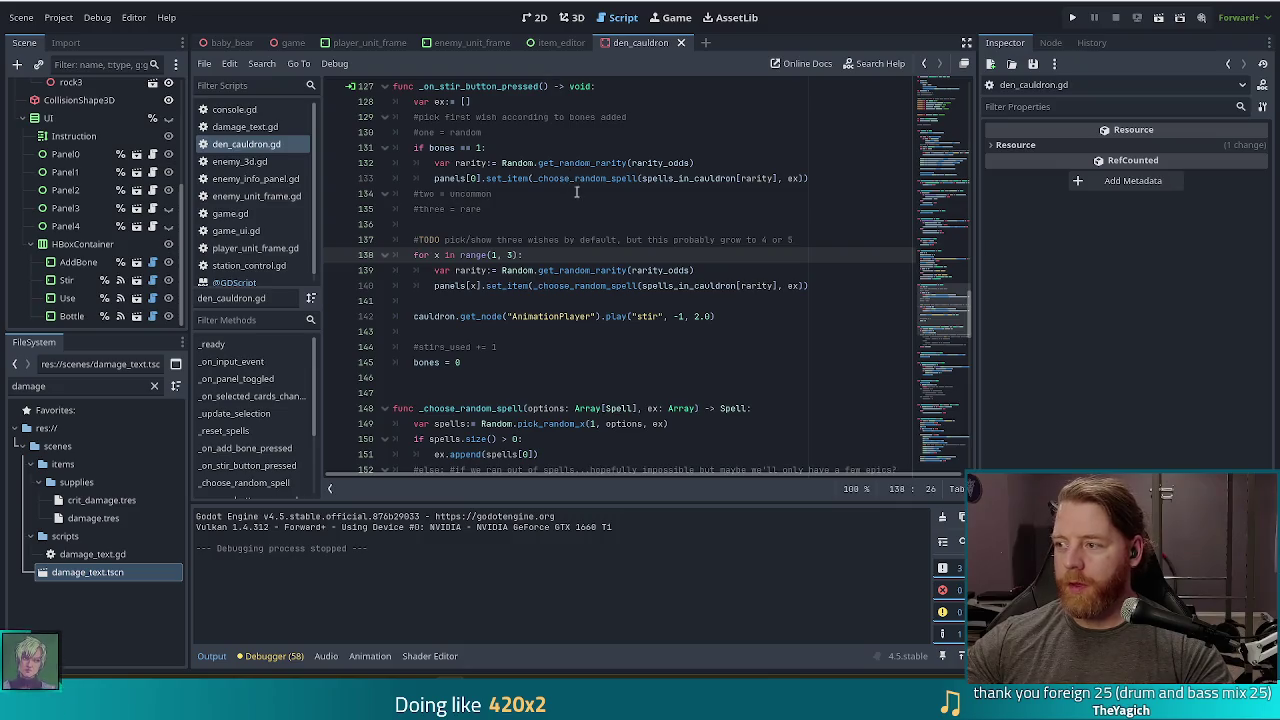
Step: Review the 'if bones == 1' block that fills panels[0] via _choose_random_spell
click(480, 180)
click(476, 162)
mouse_move(448, 132)
mouse_down()
mouse_move(480, 148)
mouse_move(483, 181)
mouse_up()
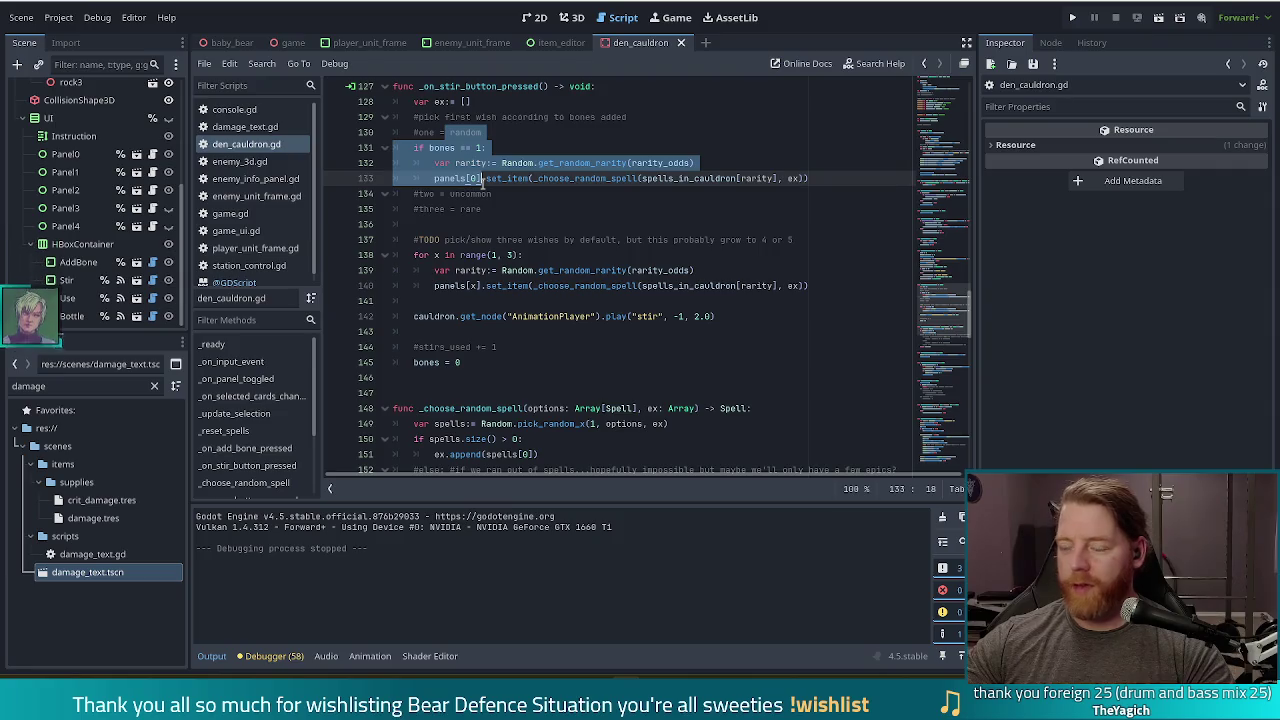
click(510, 178)
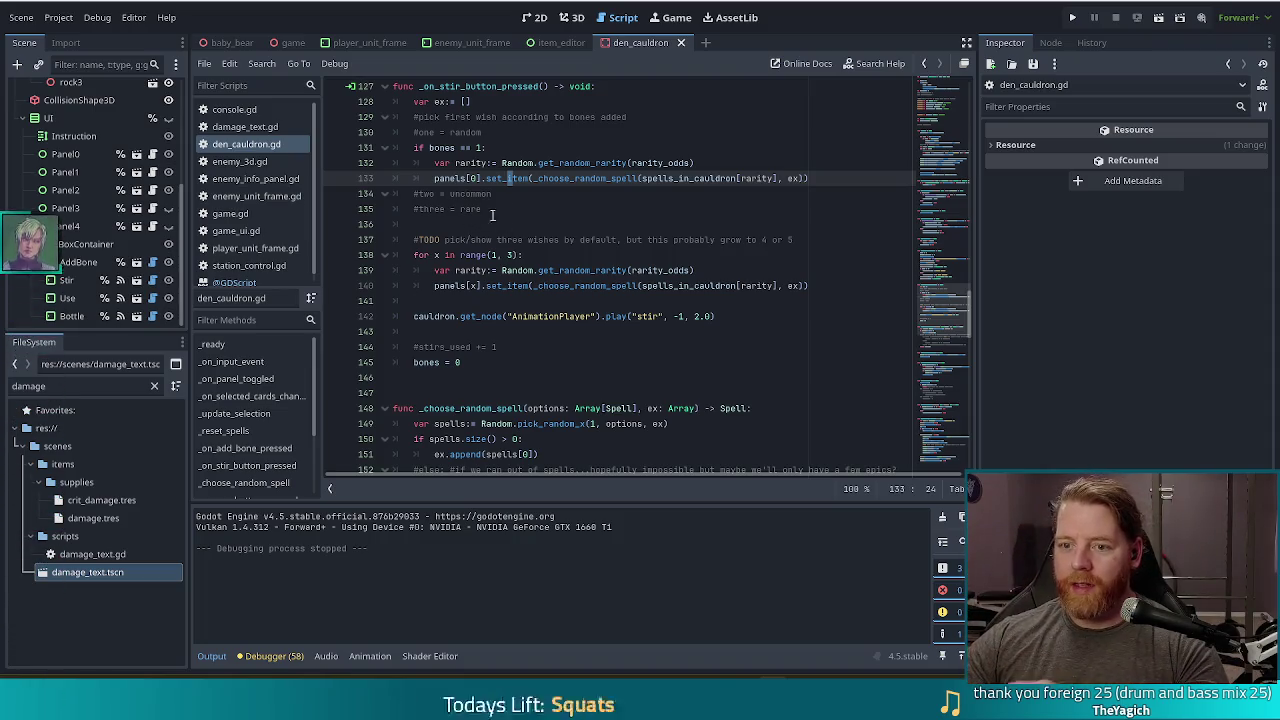
click(541, 178)
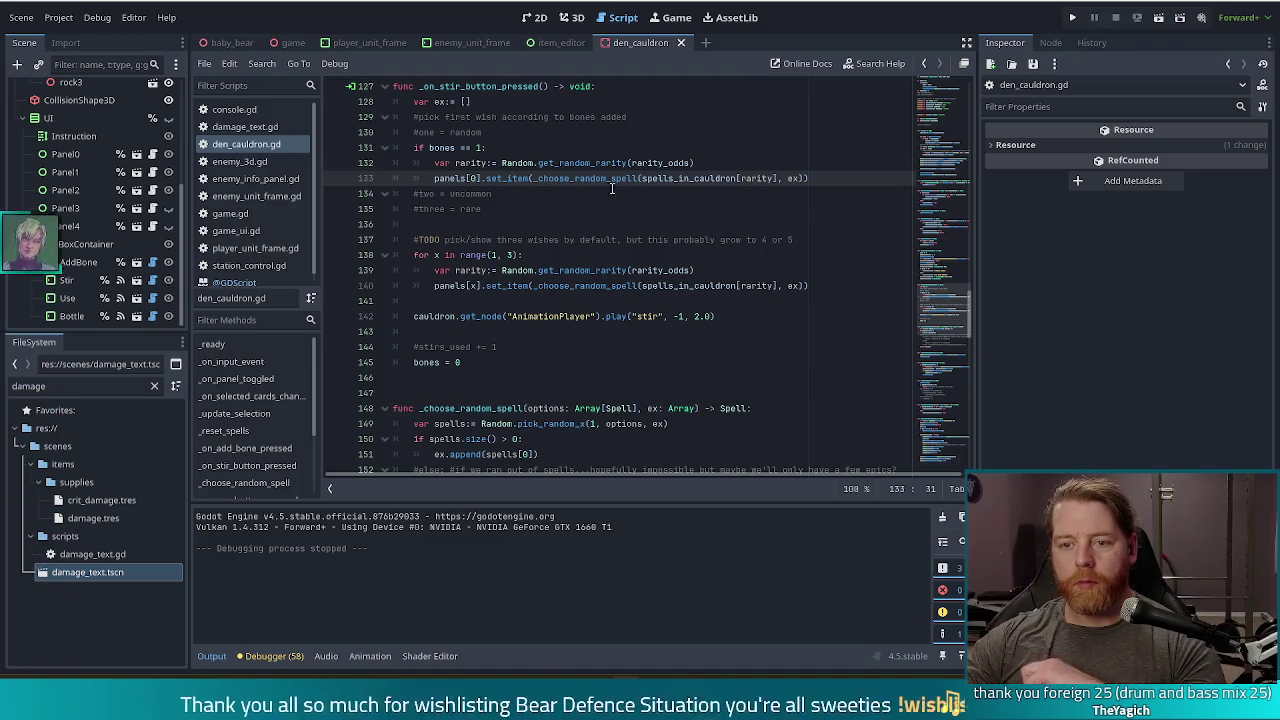
click(524, 191)
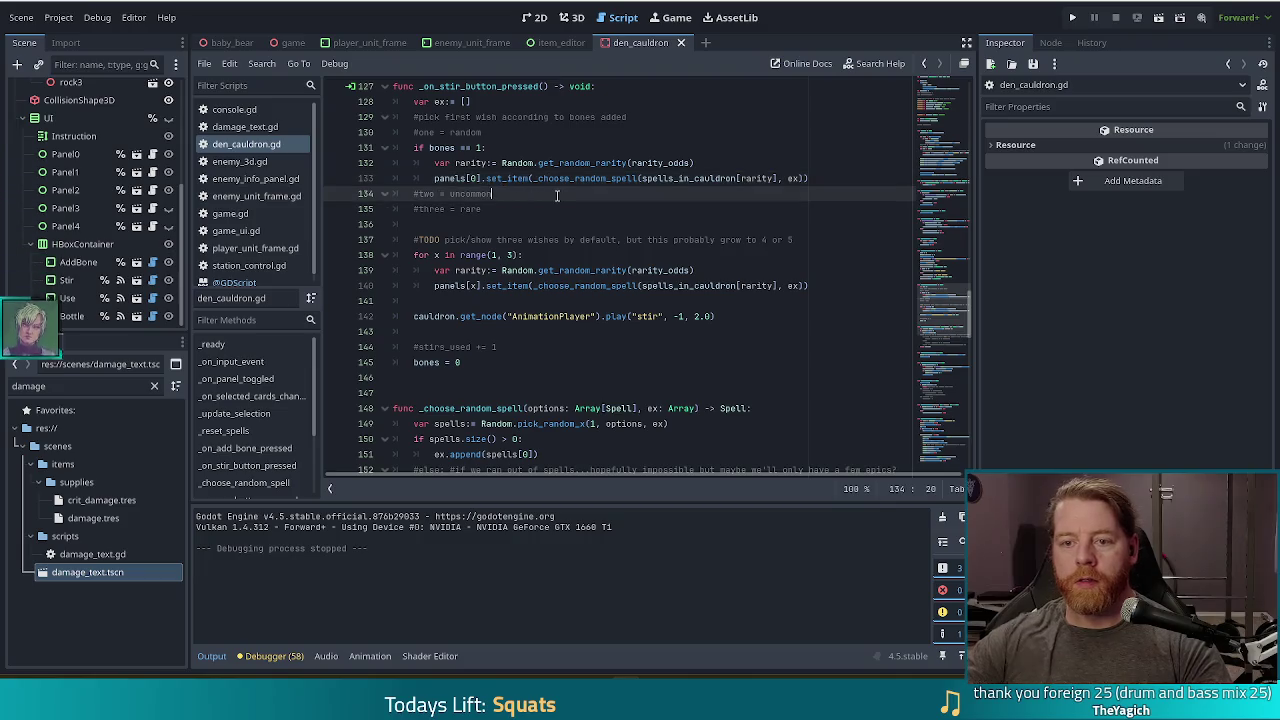
Step: Add an 'elif bones == 2:' branch whose body is a pasted panels[0].set_item call
key(Return)
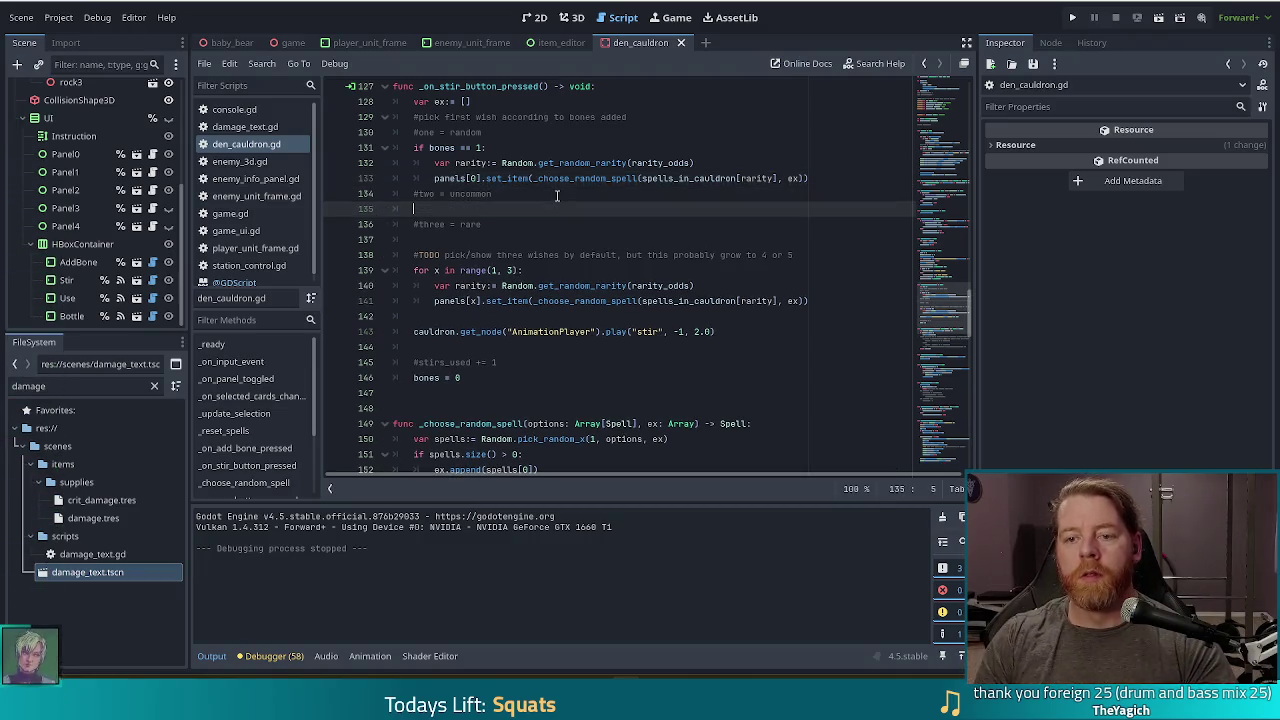
text(elif: bones)
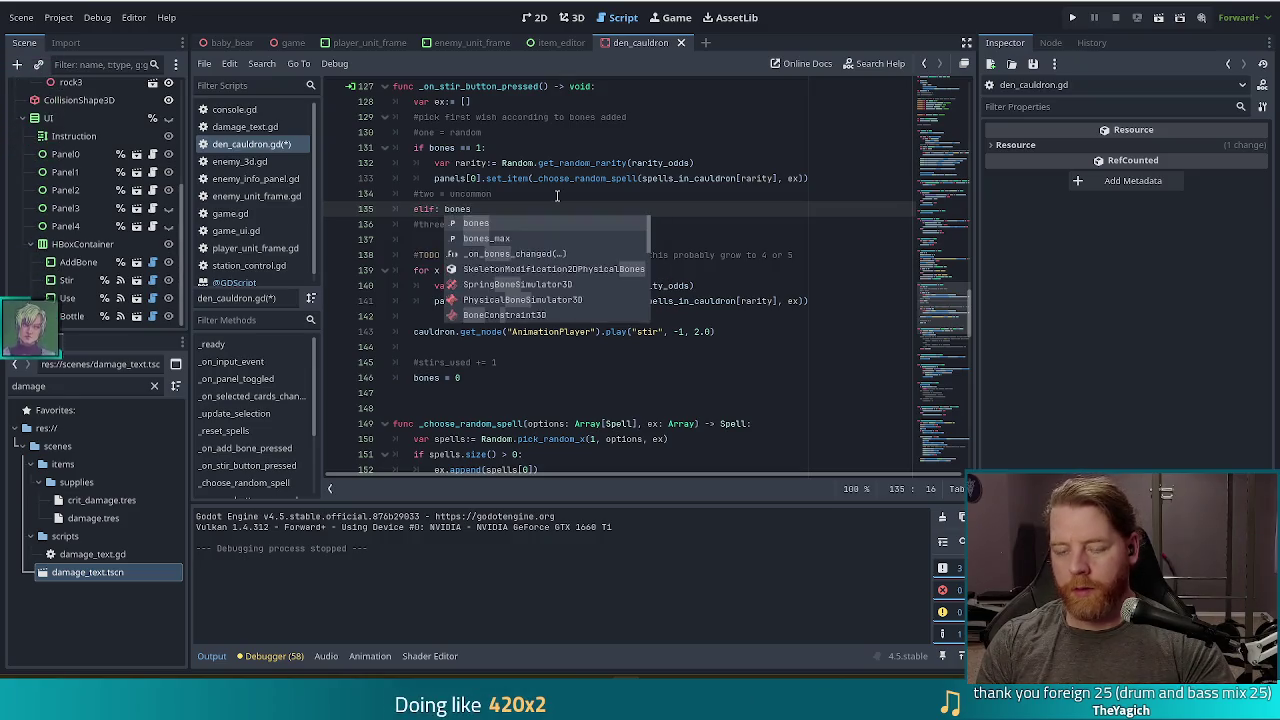
text( =)
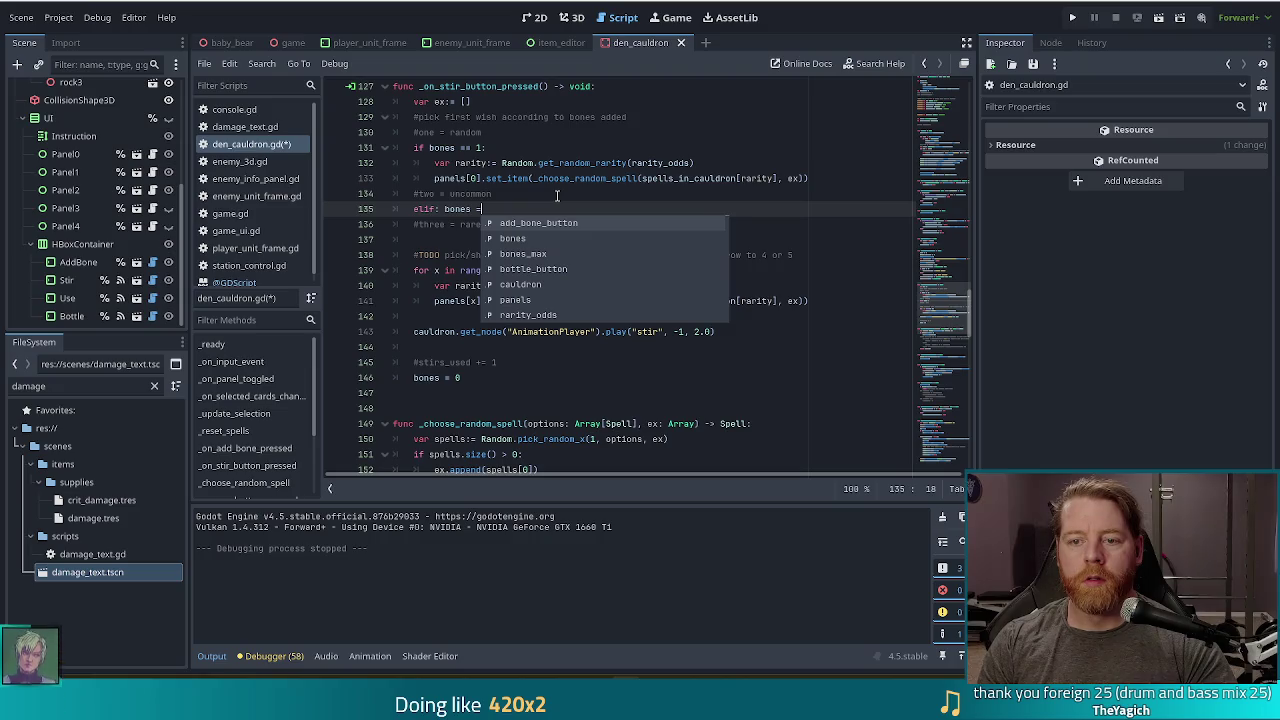
text(= 2:)
key(Return)
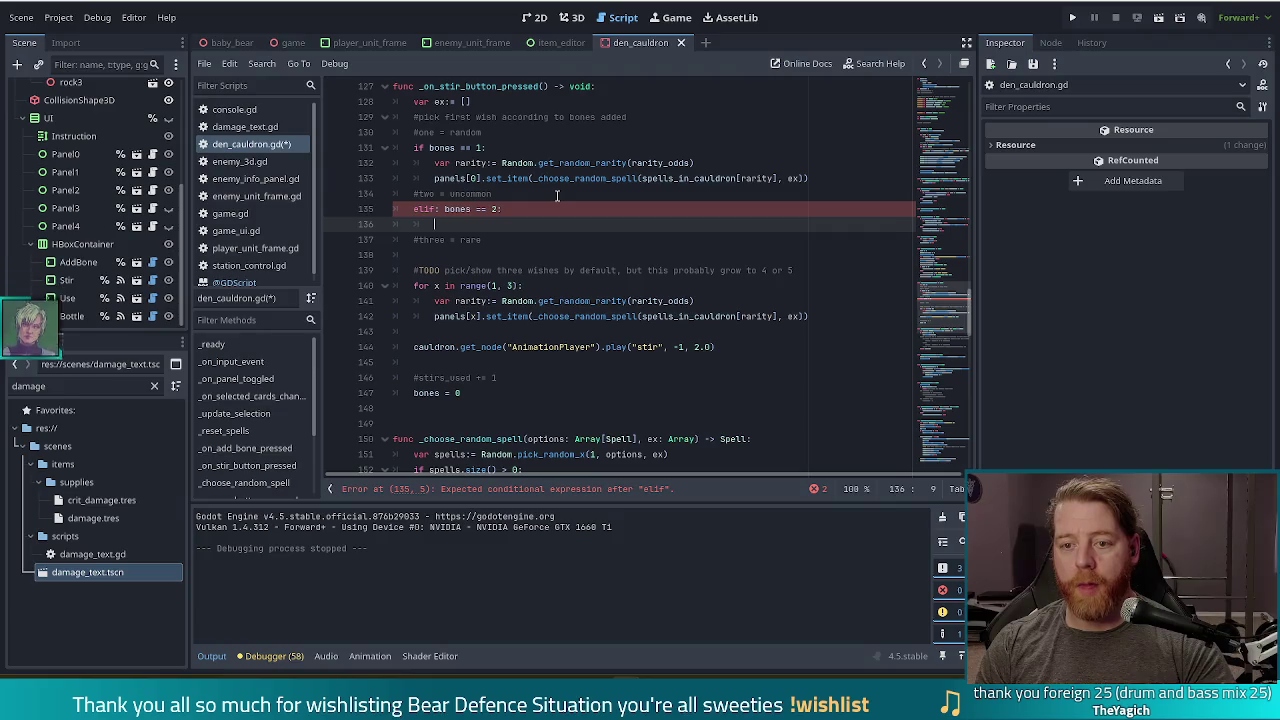
triple_click(812, 171)
key(ctrl+c)
drag(489, 226, 531, 211)
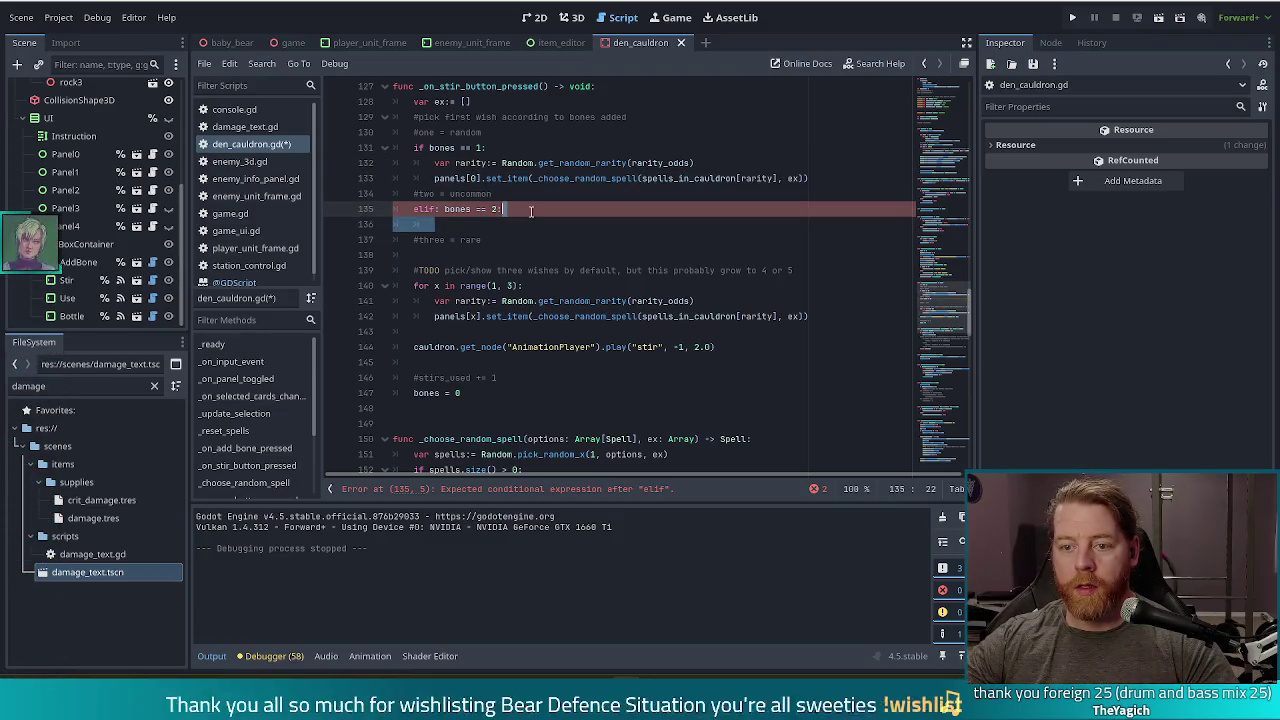
key(ctrl+v)
double_click(757, 224)
text(Rar)
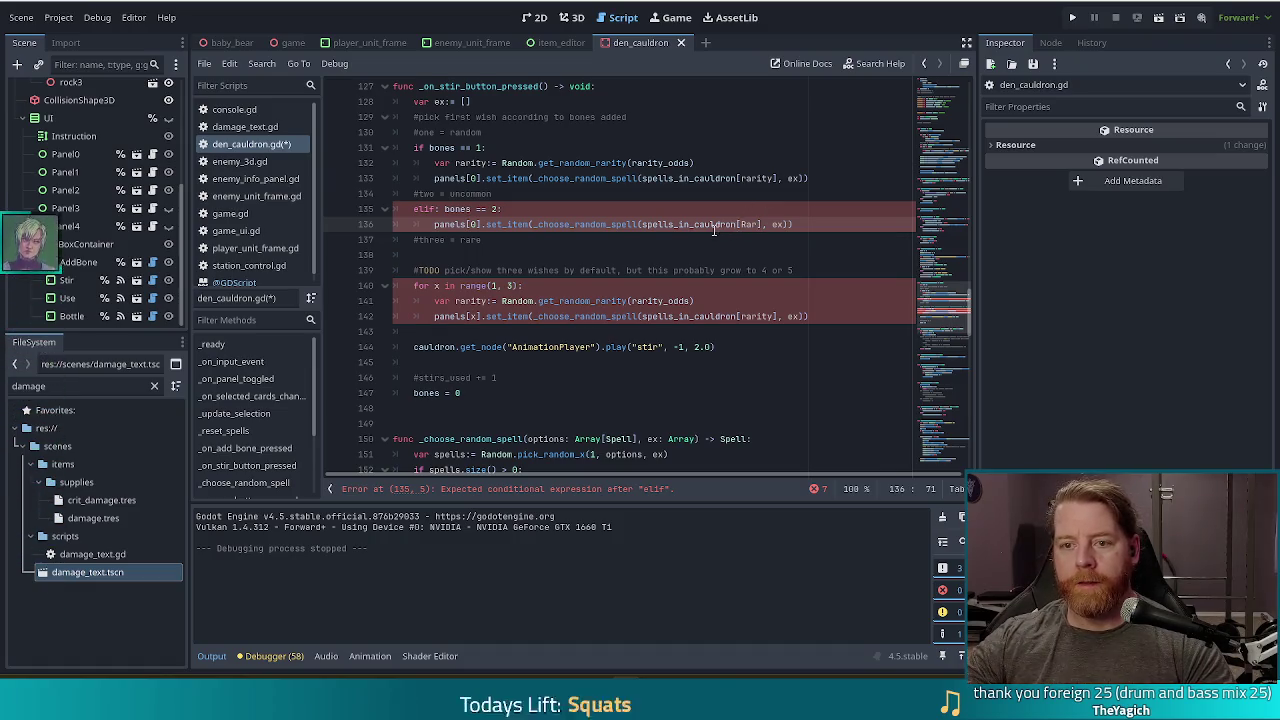
Step: After checking the rarity names at the script top, set the argument to Item.Rarity.UNCOMMON
scroll(740, 220, up, 2)
scroll(707, 232, down, 6)
scroll(707, 232, down, 2)
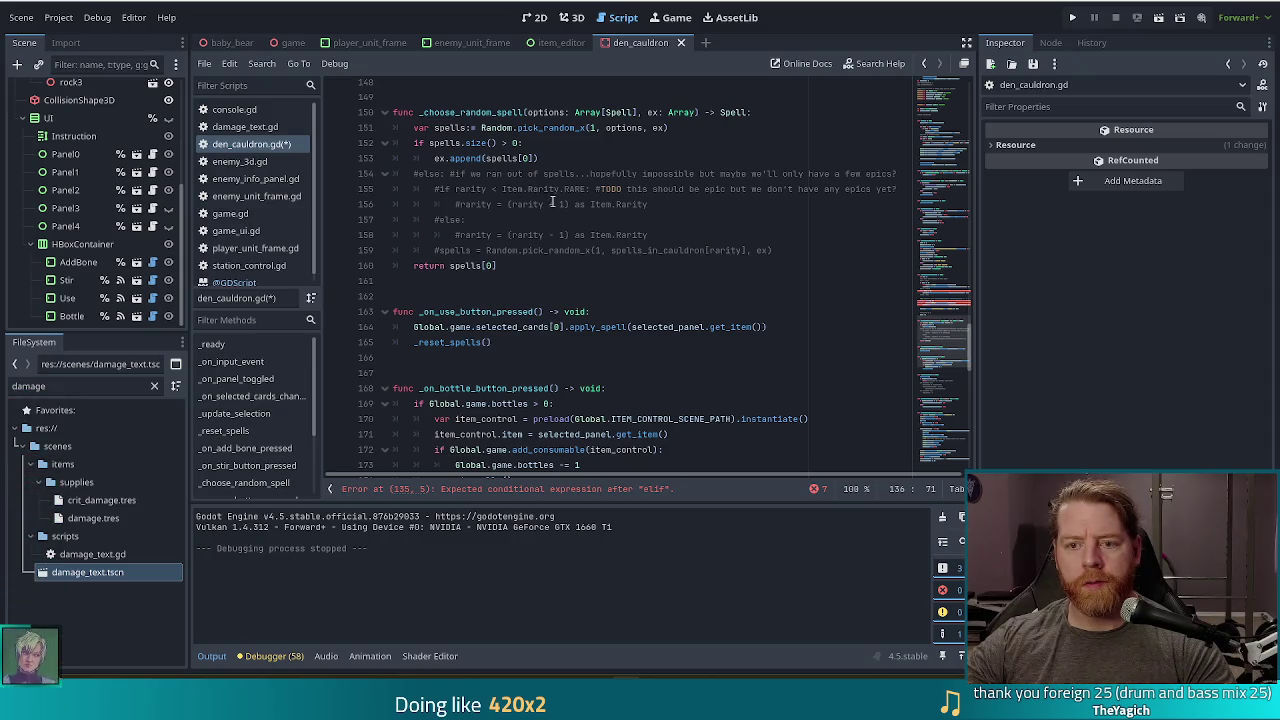
click(941, 318)
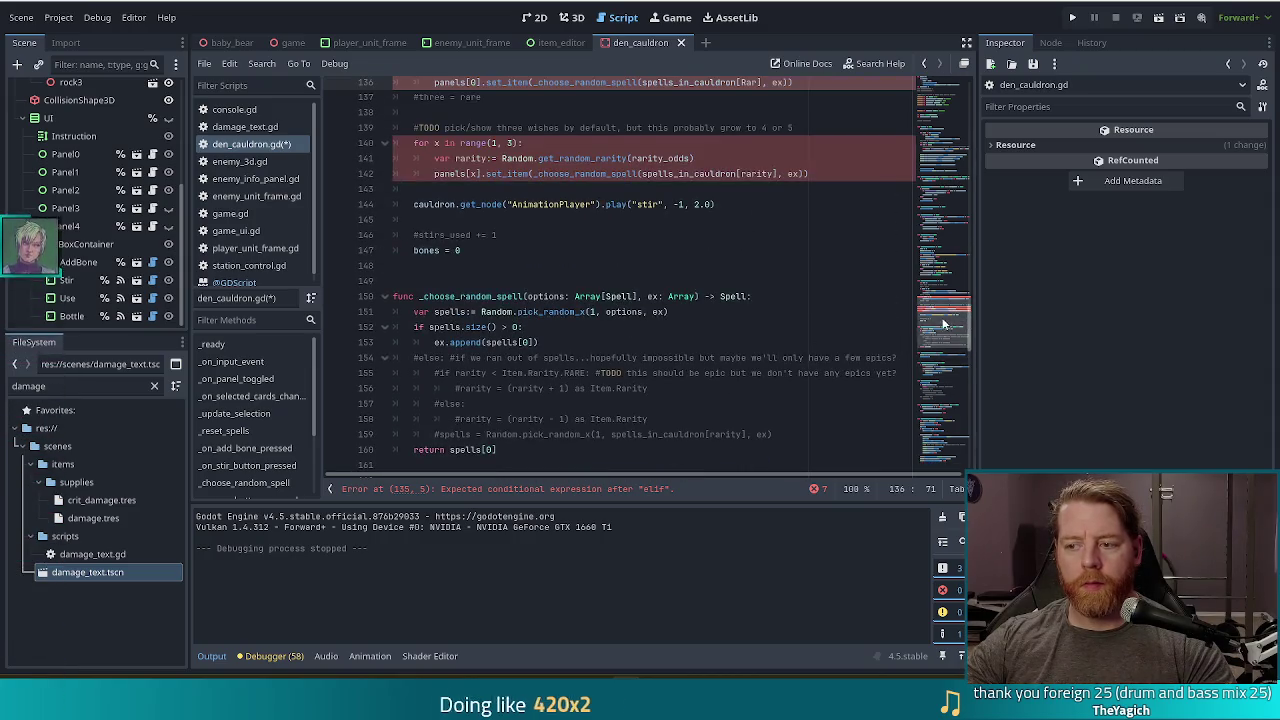
click(937, 93)
scroll(937, 96, down, 1)
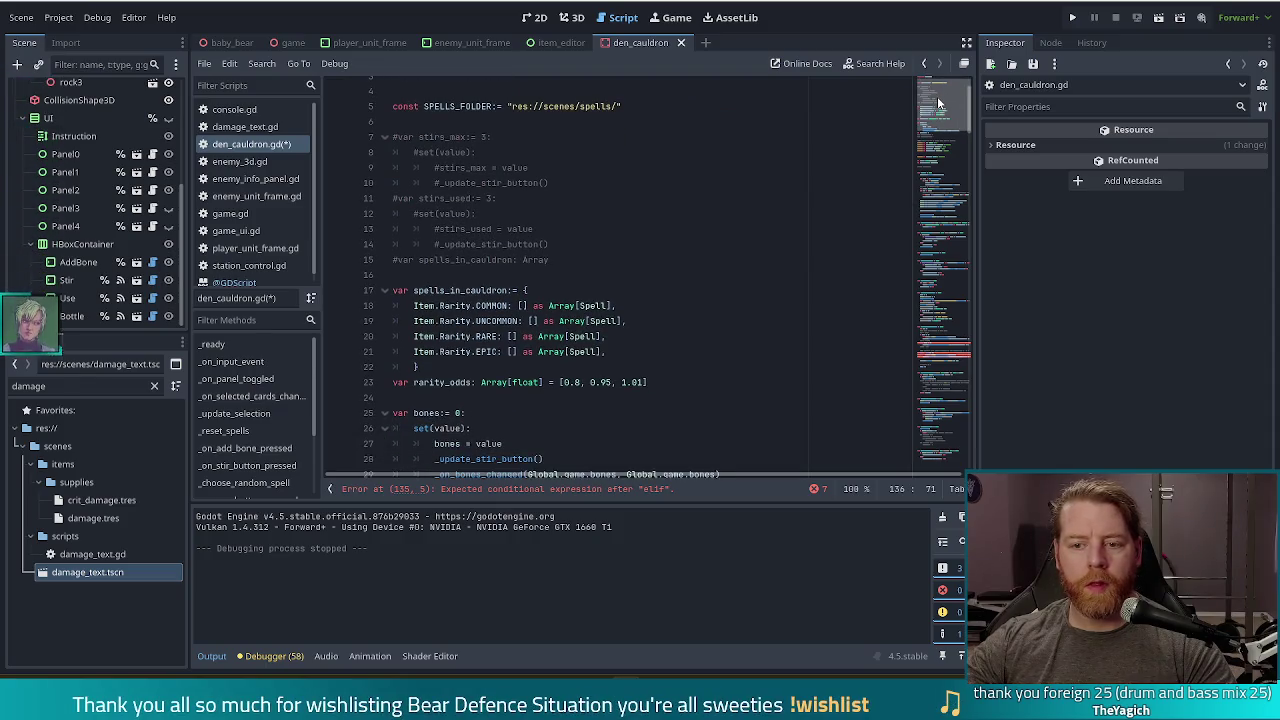
key(BackSpace)
key(BackSpace)
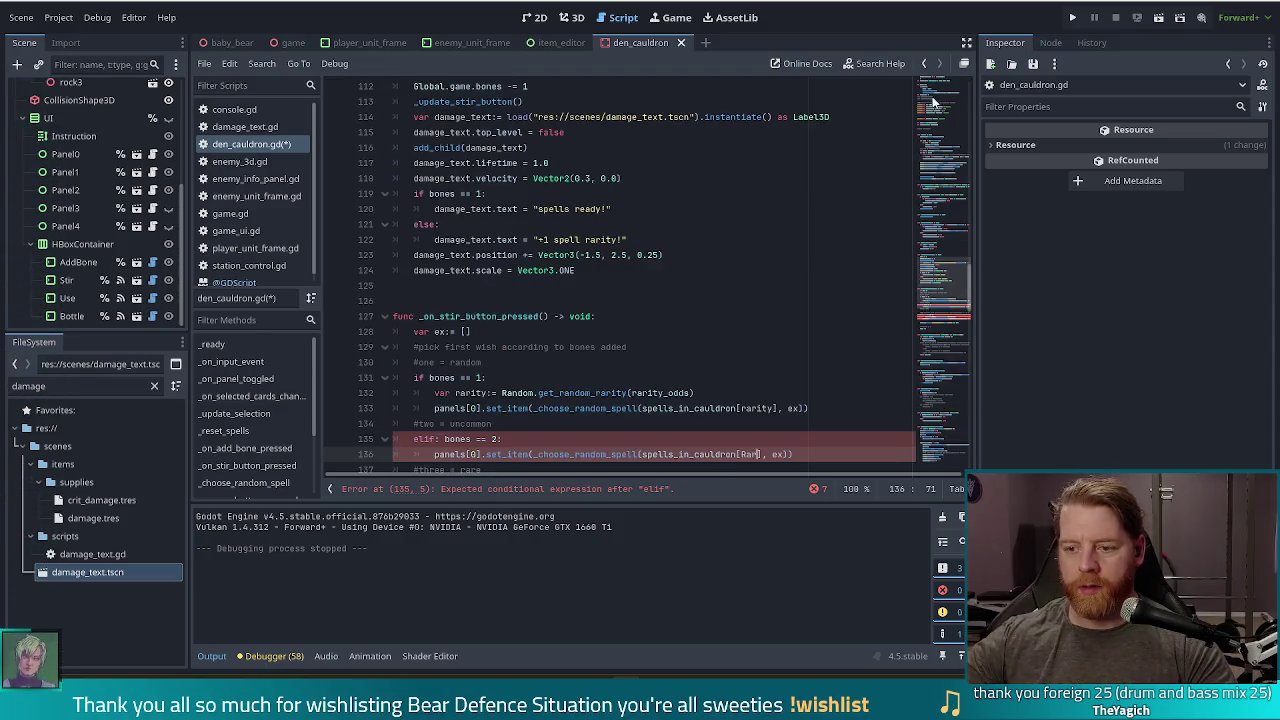
scroll(758, 287, down, 3)
text(tem.R)
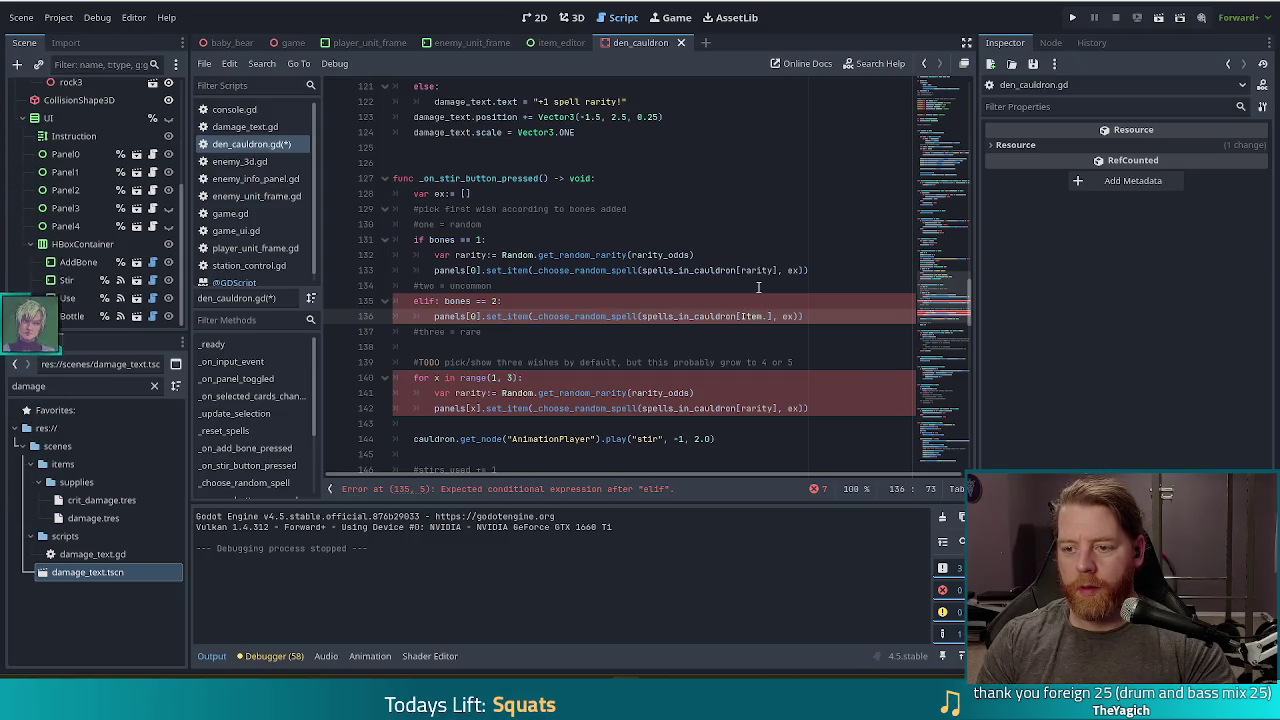
text(ar)
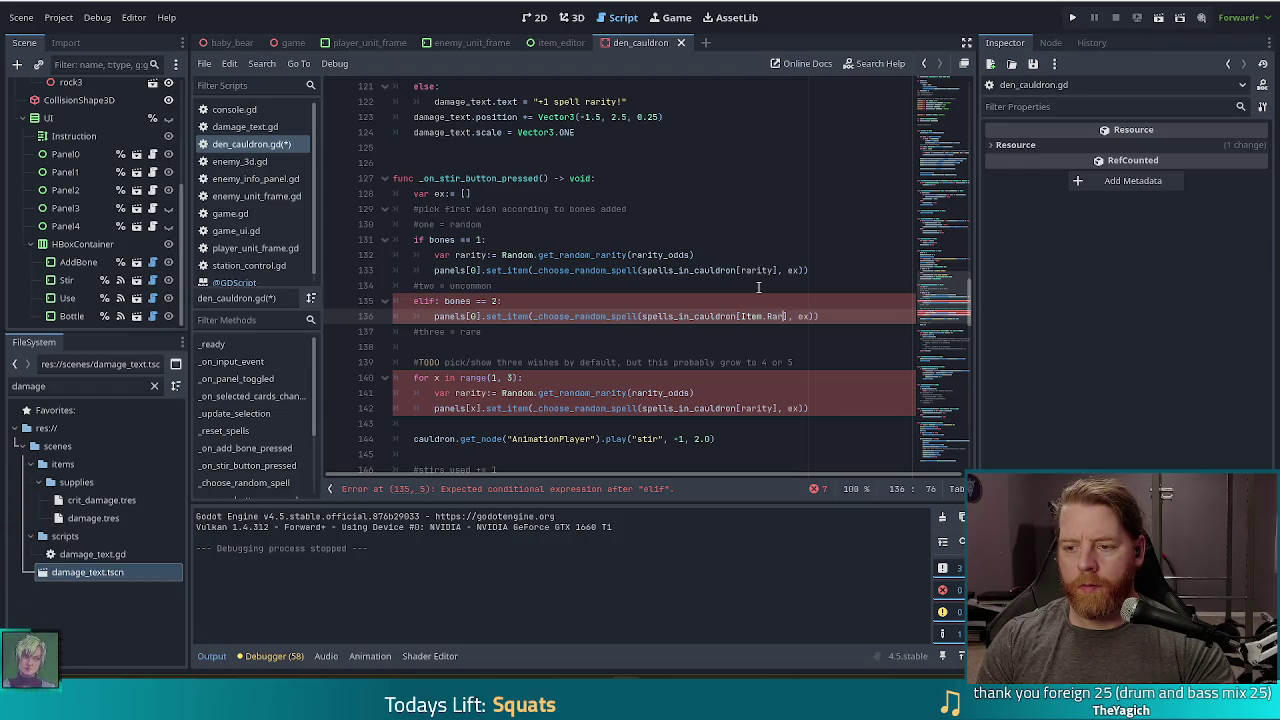
text(ity.U)
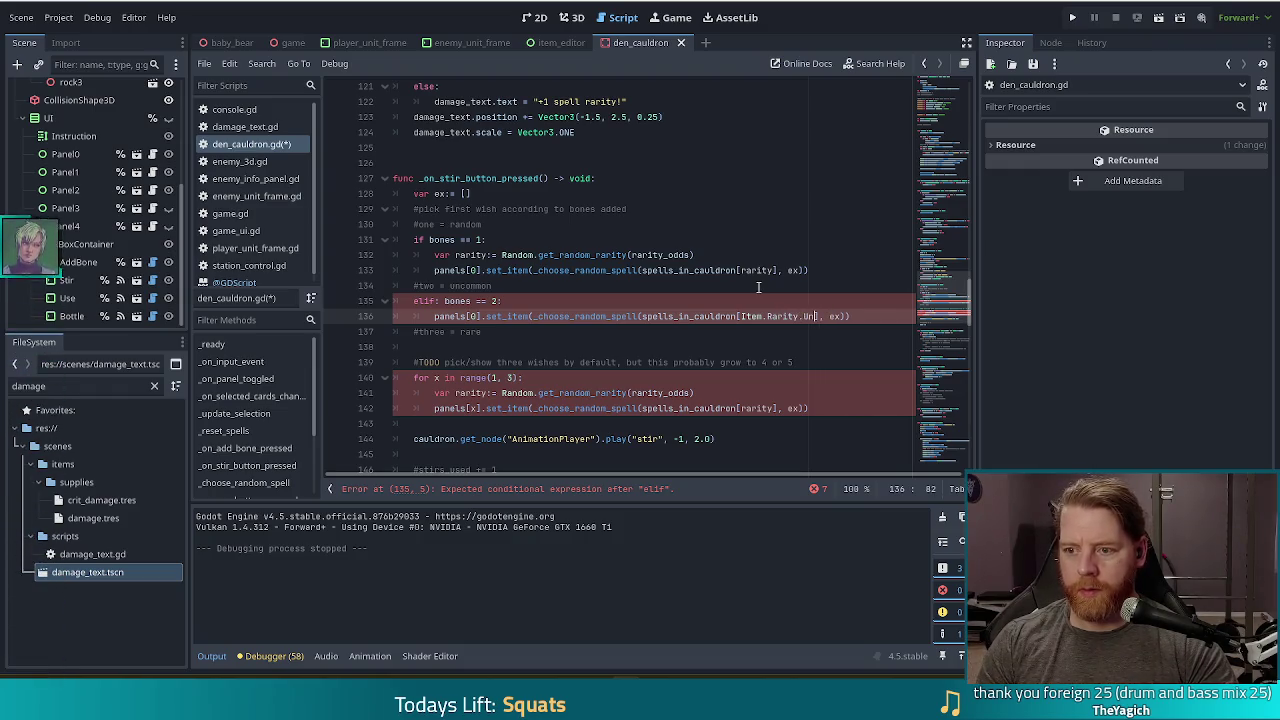
text(NCOMMON)
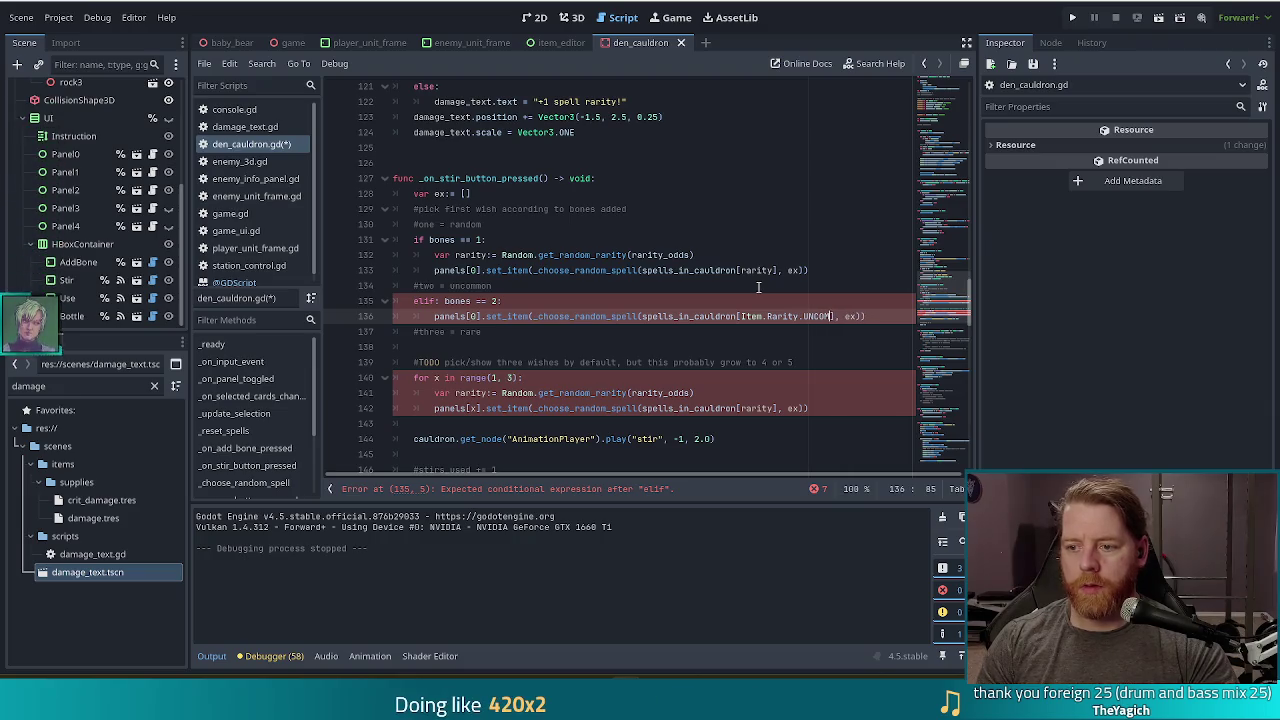
Step: Remove the stray colon after 'elif' and save the script
click(554, 306)
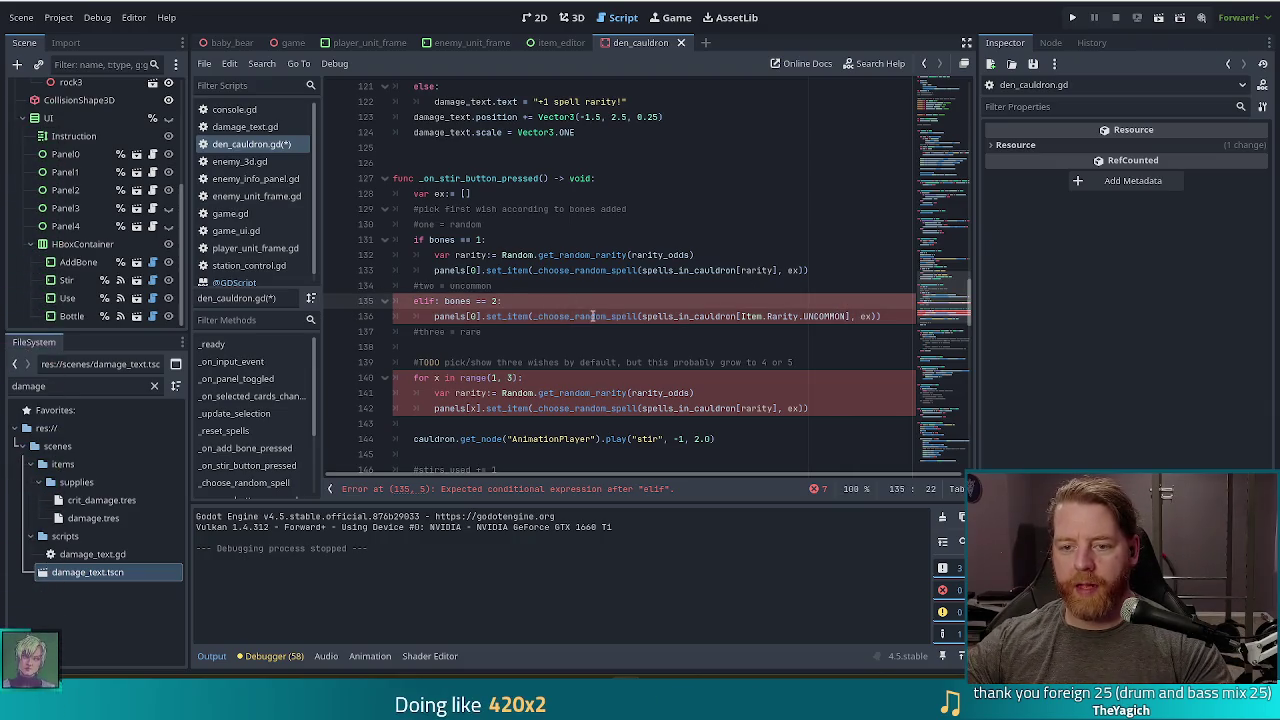
click(439, 300)
key(BackSpace)
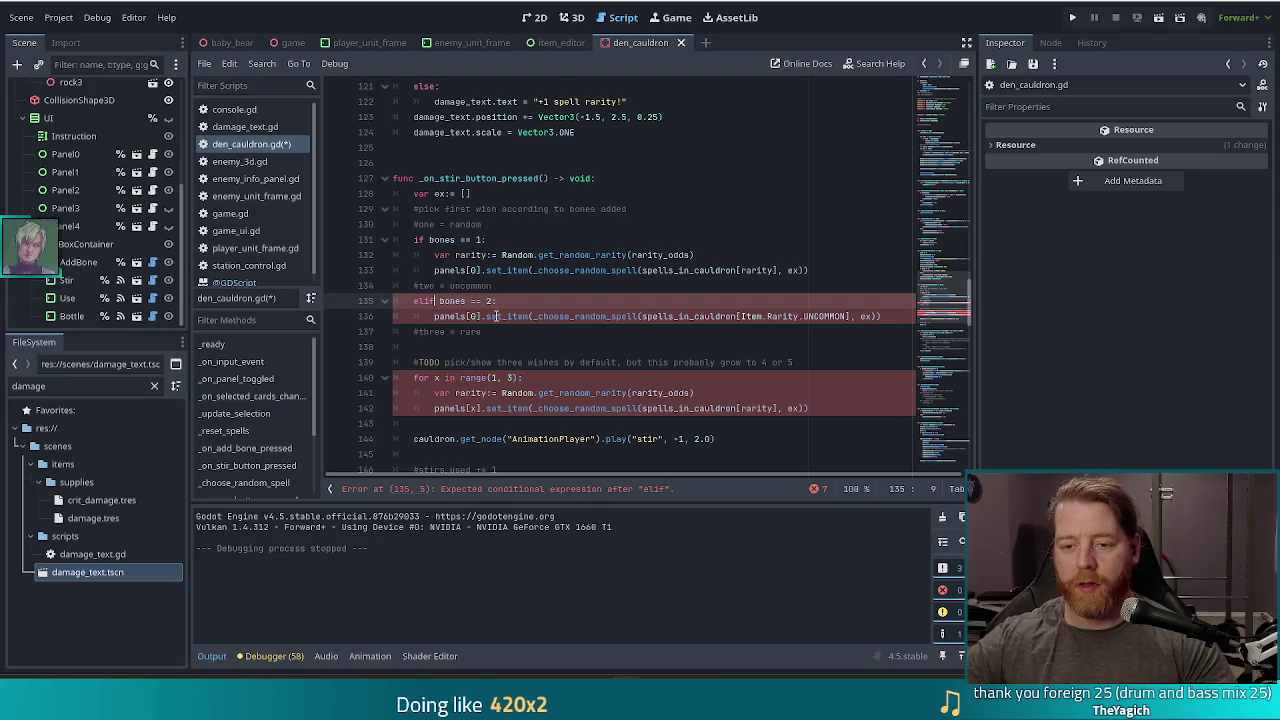
click(487, 270)
key(ctrl+s)
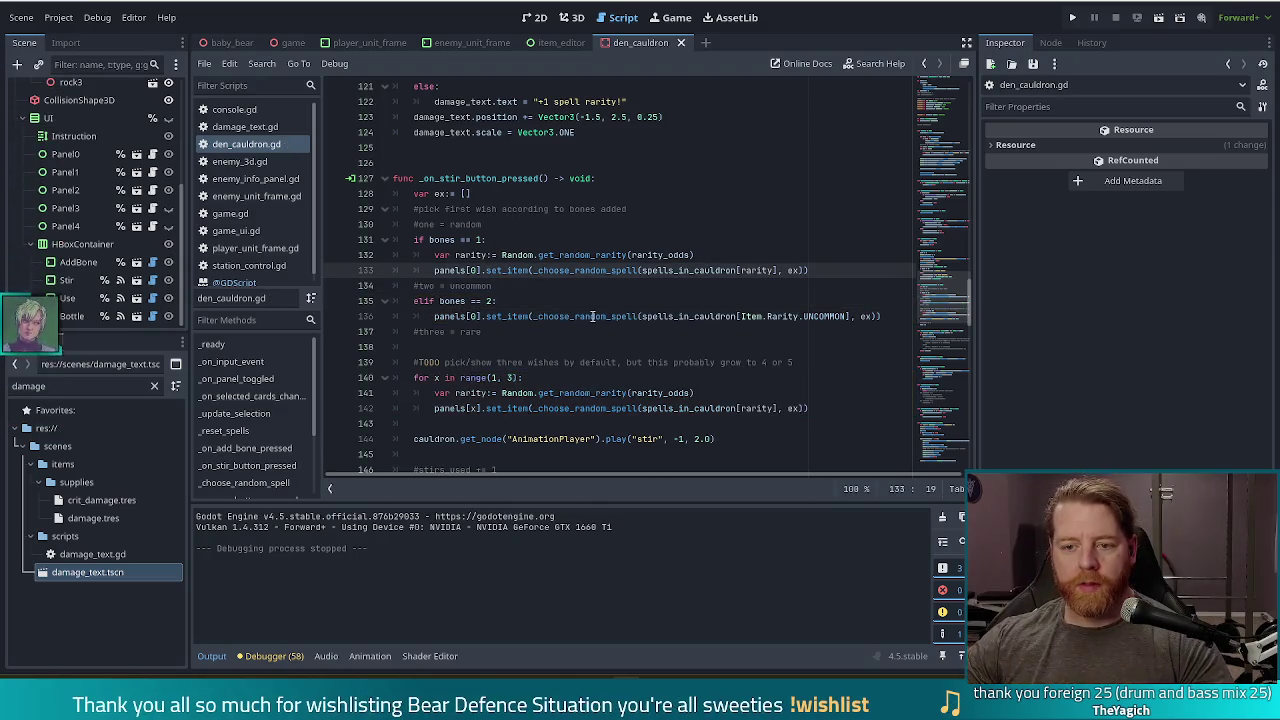
Step: Move the '#two = uncommon' comment inside the two-bone branch, indented, with no leftover blank line
drag(532, 285, 805, 270)
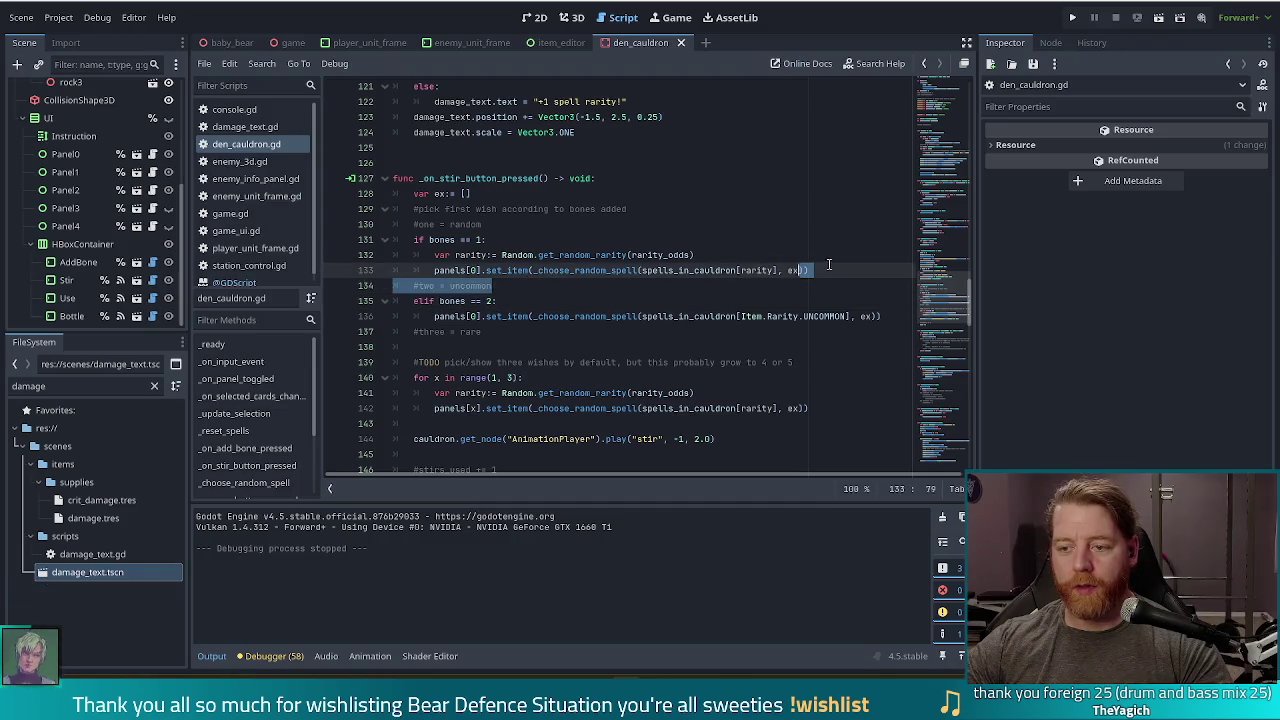
key(ctrl+x)
click(511, 288)
key(Return)
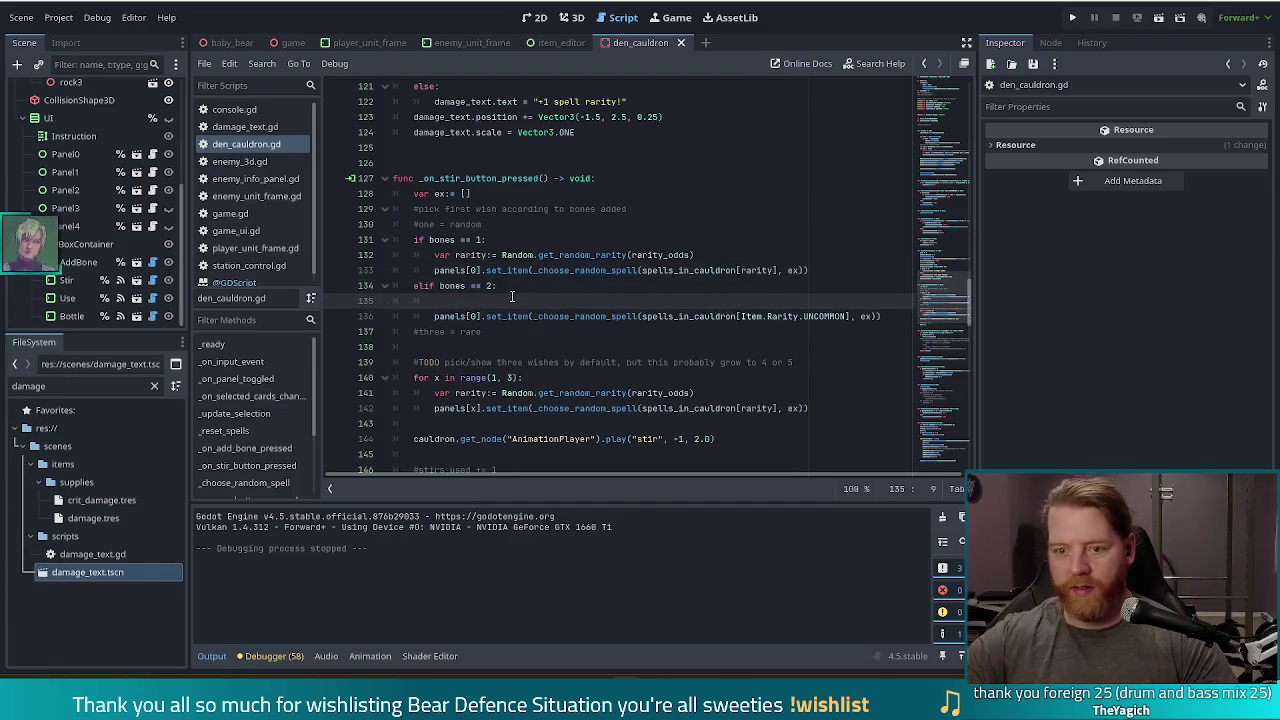
key(ctrl+v)
key(Home)
key(Tab)
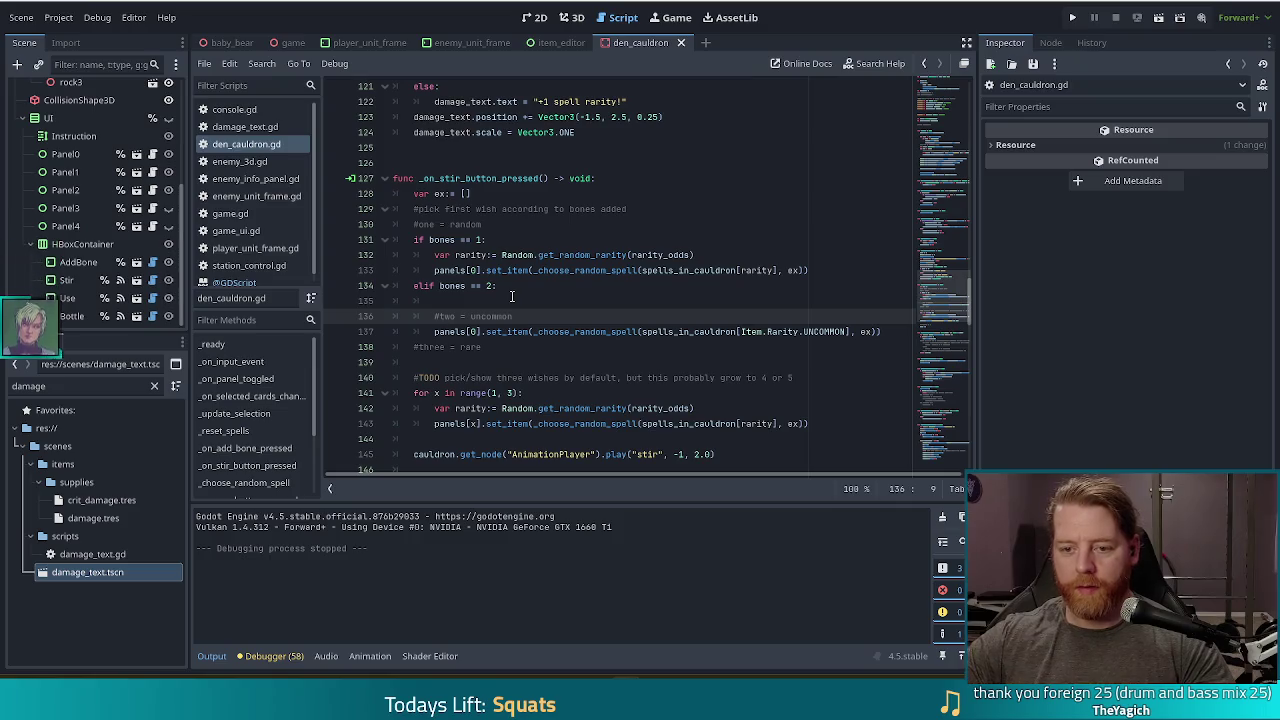
key(Up)
key(ctrl+shift+k)
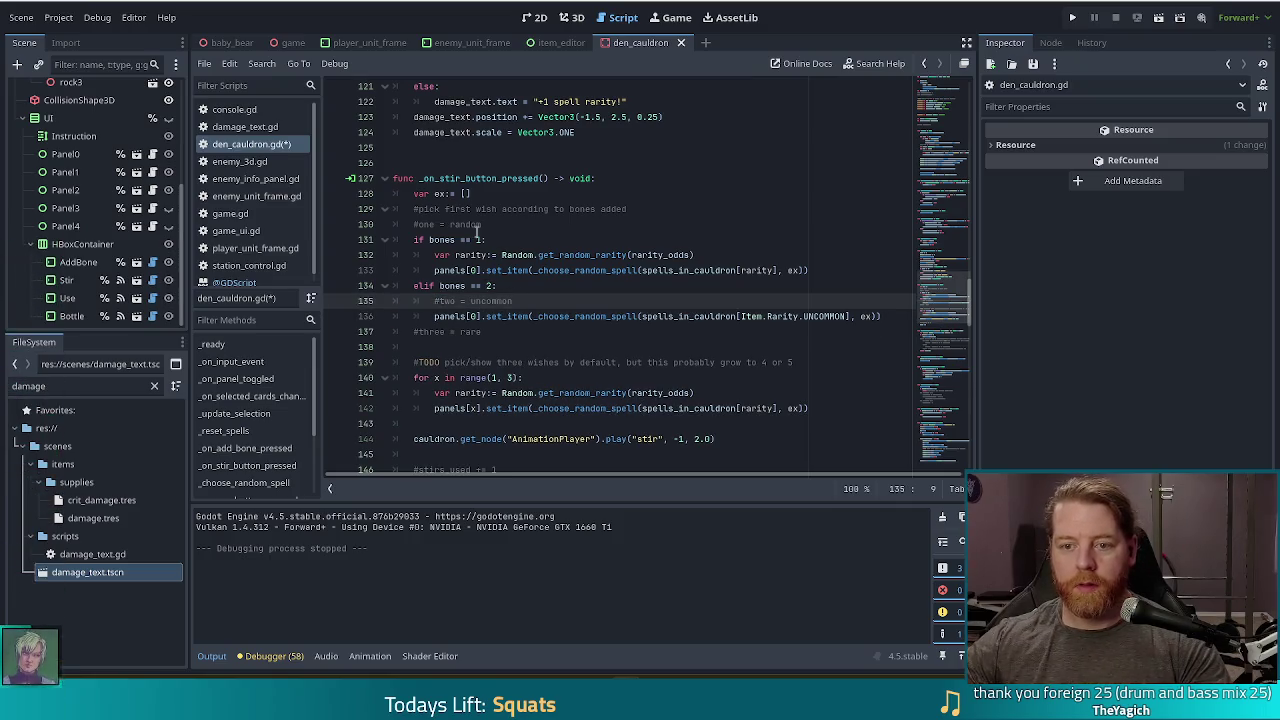
Step: Place the '#one = random' comment inside the one-bone branch, save, and select the two-bone branch
click(512, 225)
key(ctrl+shift+k)
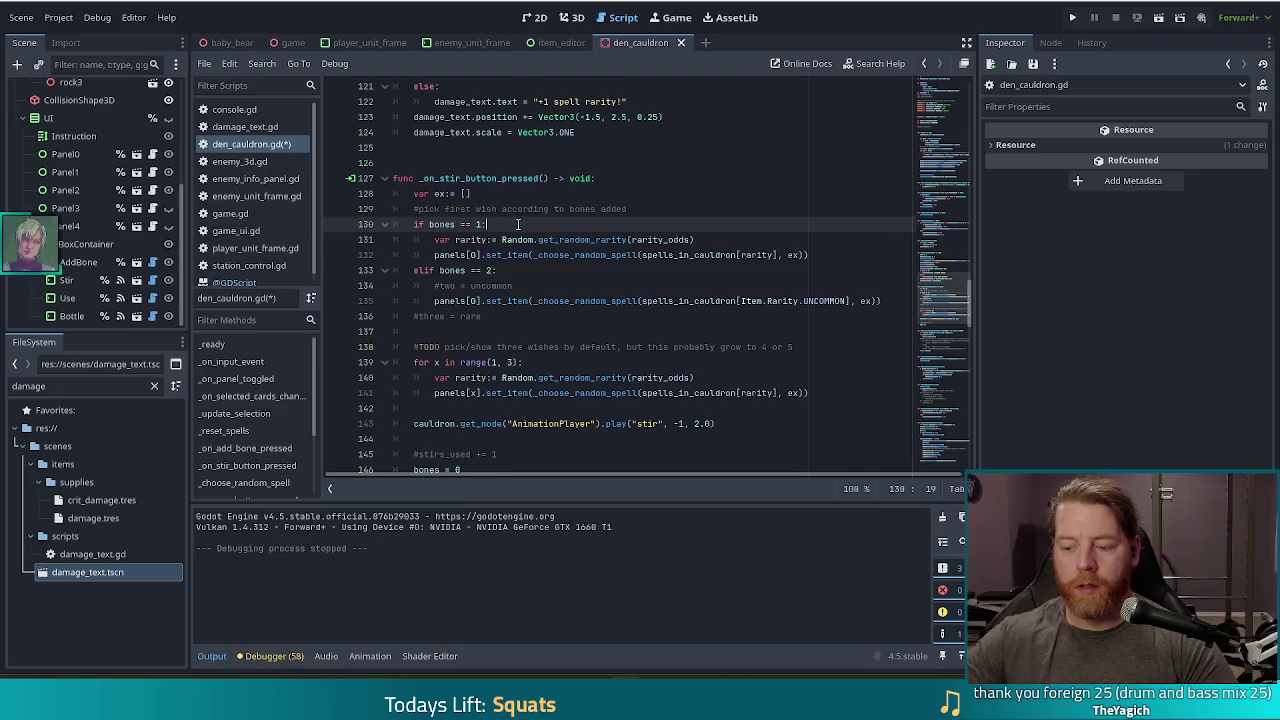
key(ctrl+z)
key(Return)
key(Up)
key(ctrl+shift+k)
key(ctrl+s)
click(512, 270)
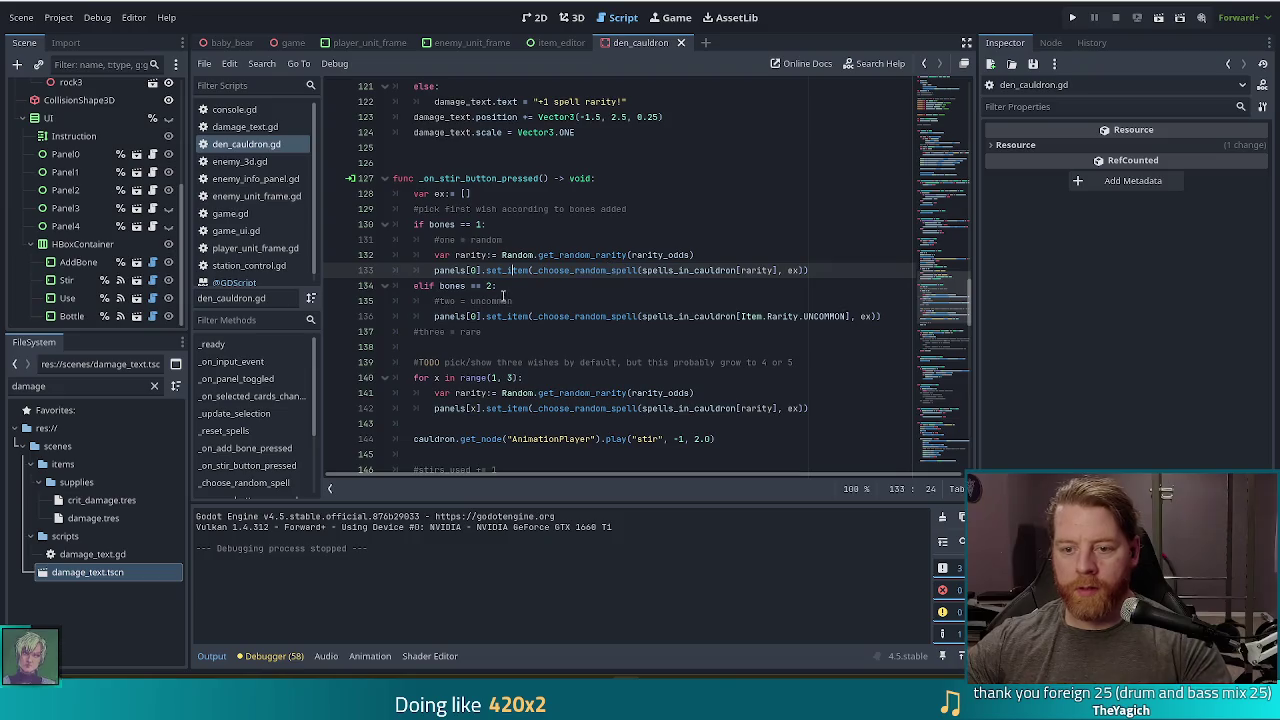
drag(885, 316, 888, 276)
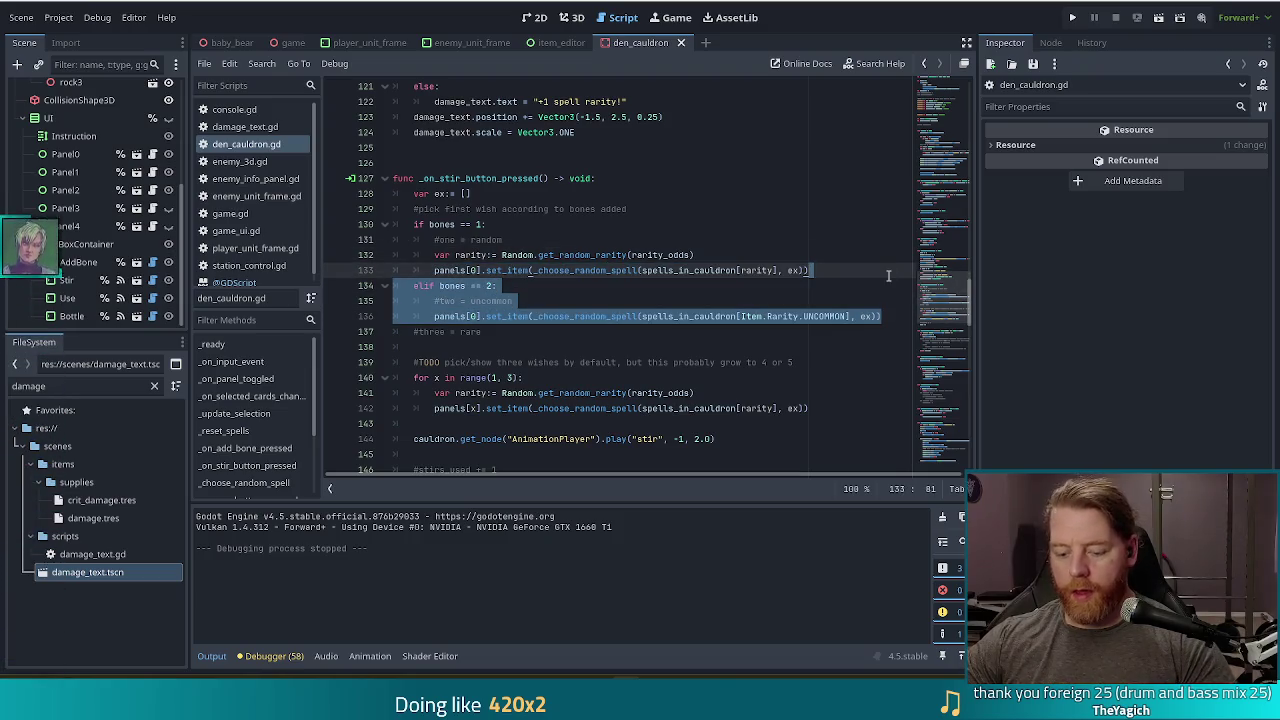
Step: Duplicate the two-bone branch, changing its comment to 'three = rare' and its rarity to RARE
key(ctrl+c)
click(880, 318)
key(ctrl+v)
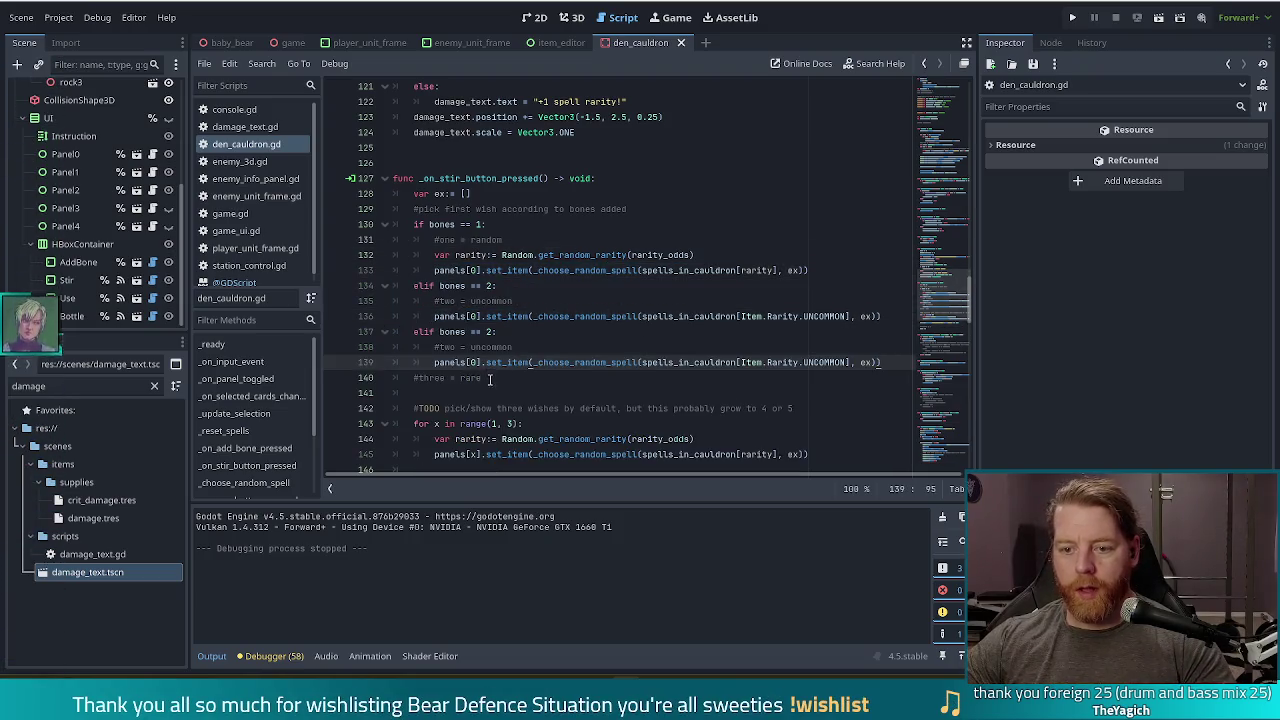
double_click(500, 346)
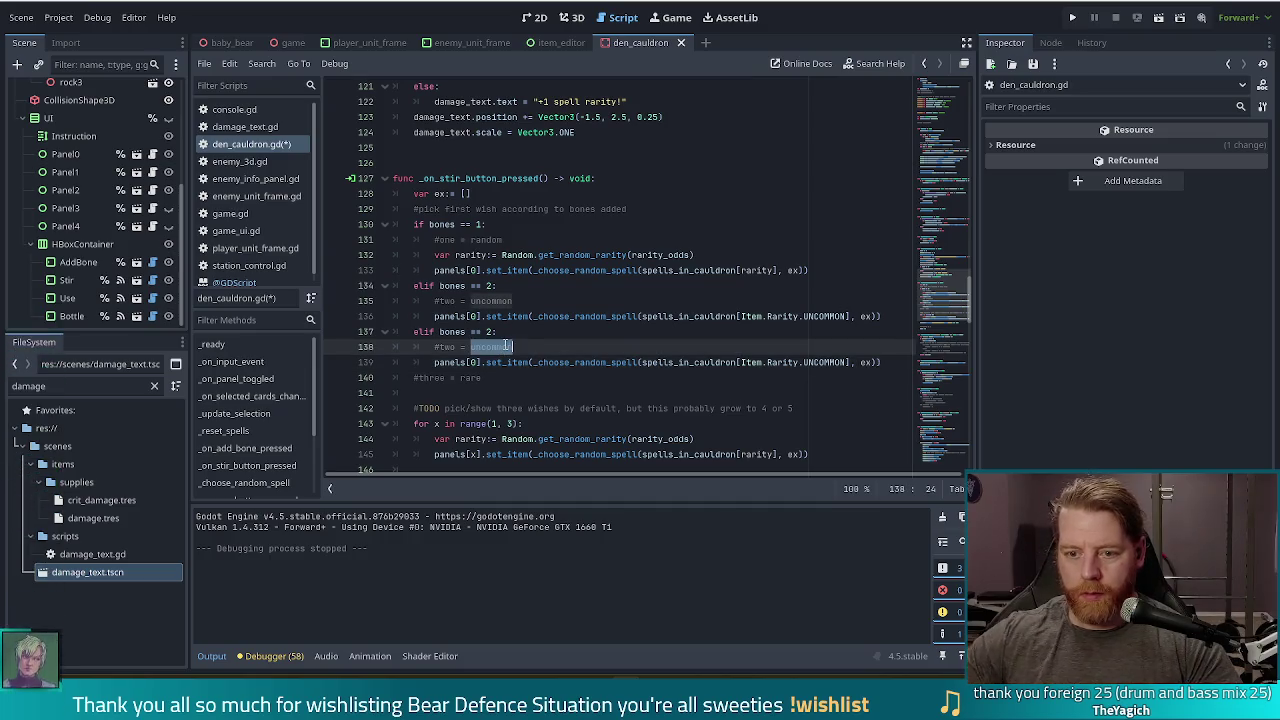
click(508, 346)
key(ctrl+shift+Left)
key(ctrl+shift+Left)
key(ctrl+shift+Left)
text(three = rare)
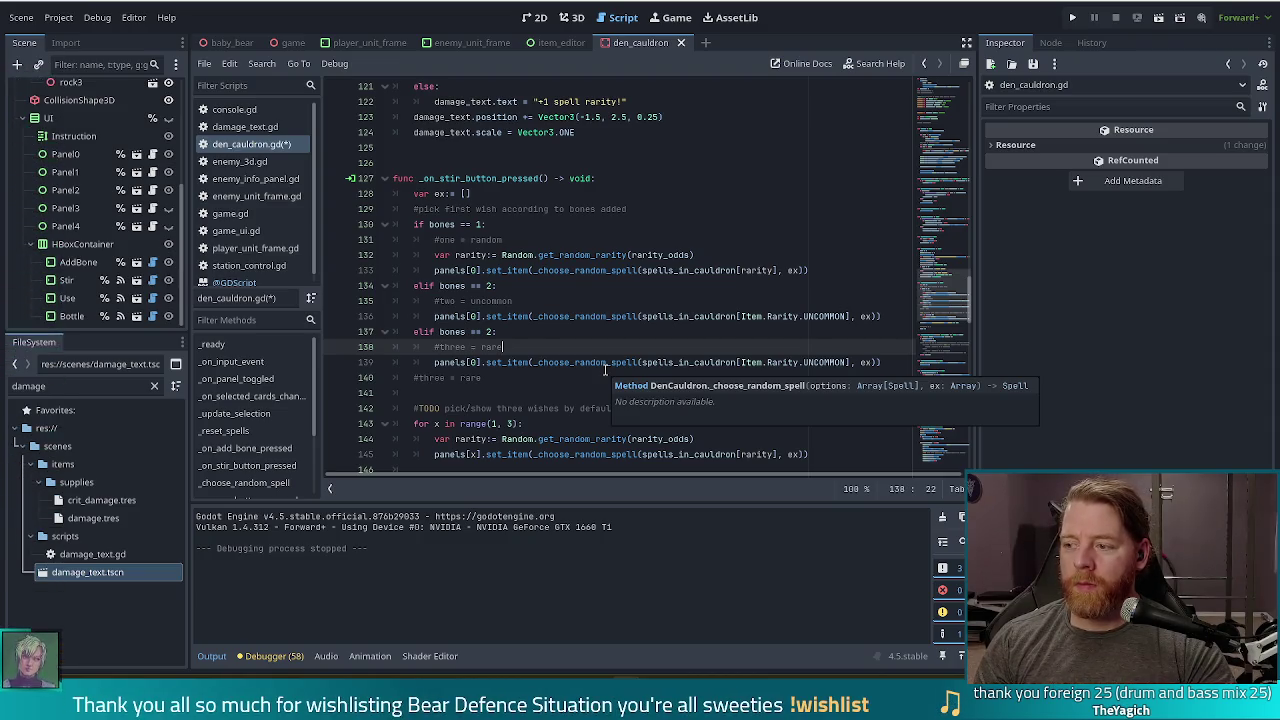
double_click(825, 361)
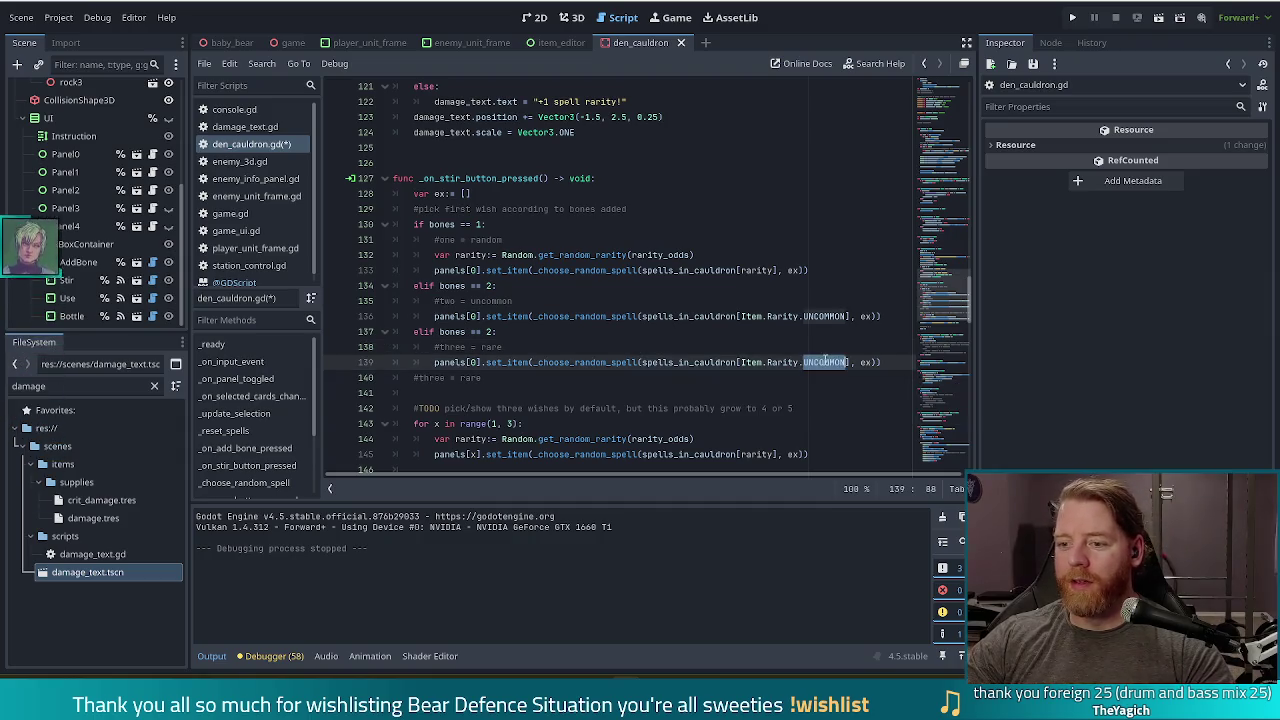
text(RARE)
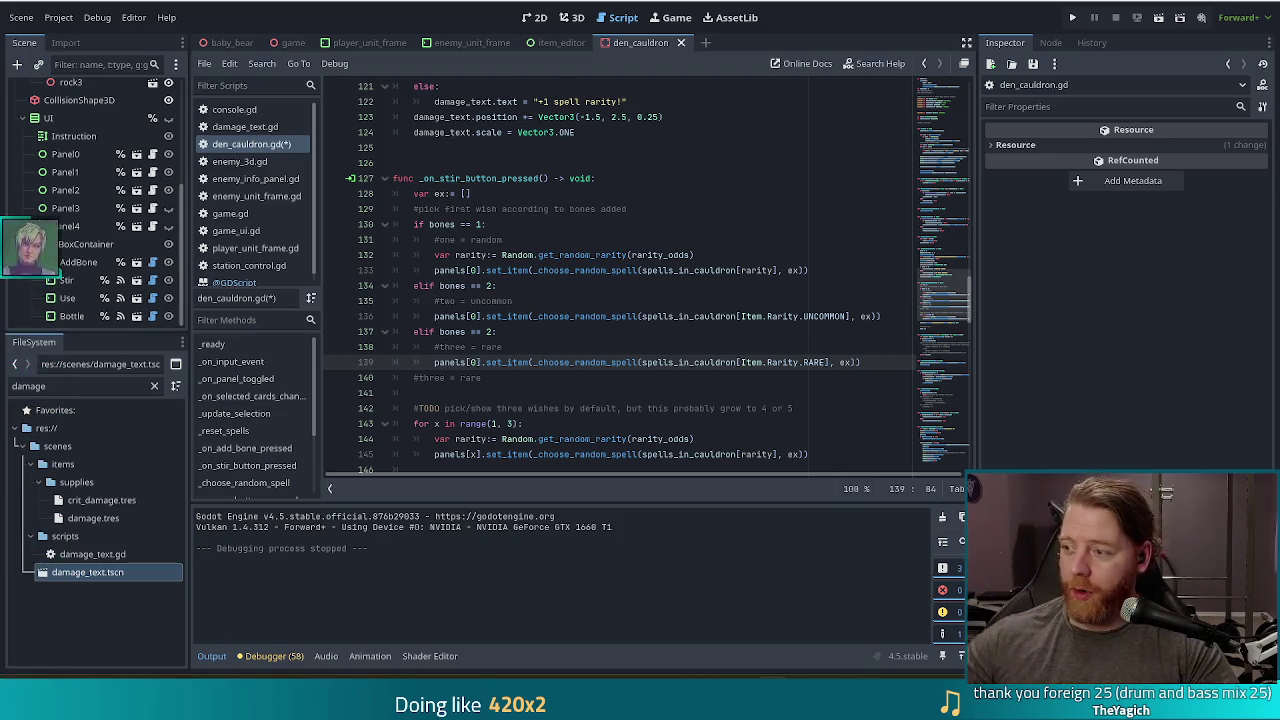
Step: Delete the stray '#three = rare' line below the rare-spell branch
click(503, 376)
key(ctrl+shift+k)
click(880, 362)
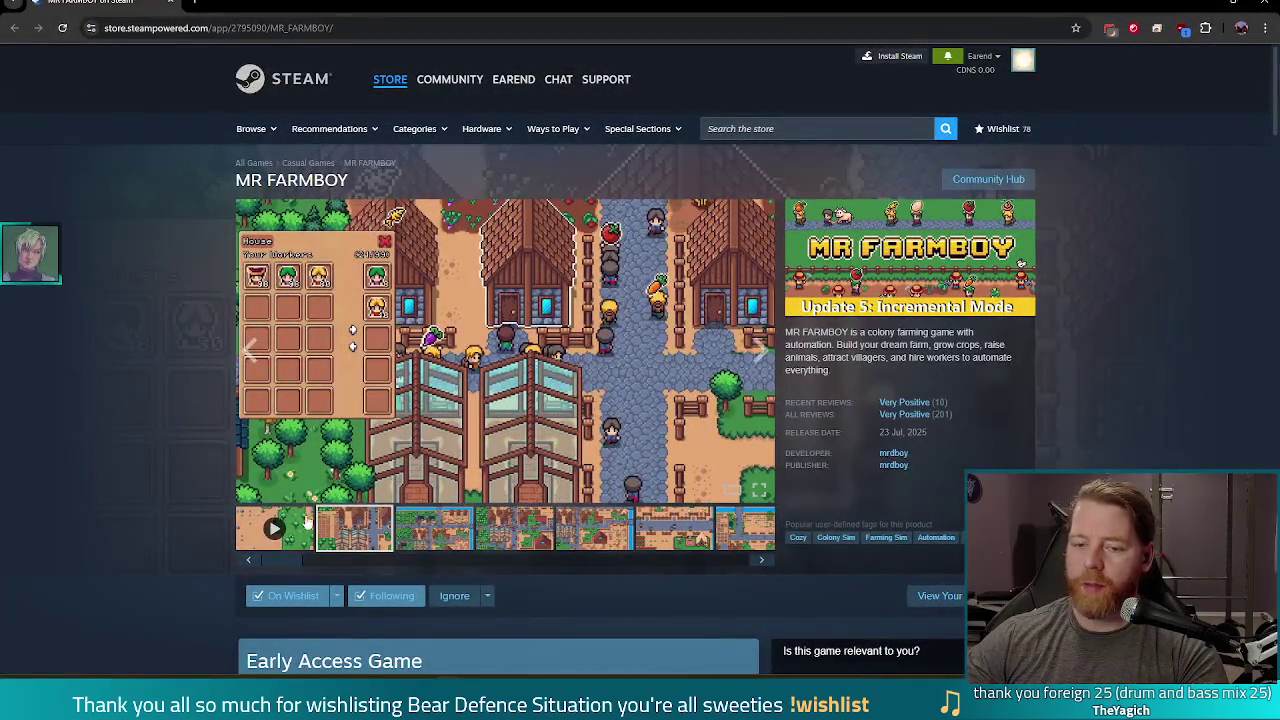
Step: Open a Mr Farmboy media thumbnail full screen on its Steam store page
click(275, 530)
click(757, 485)
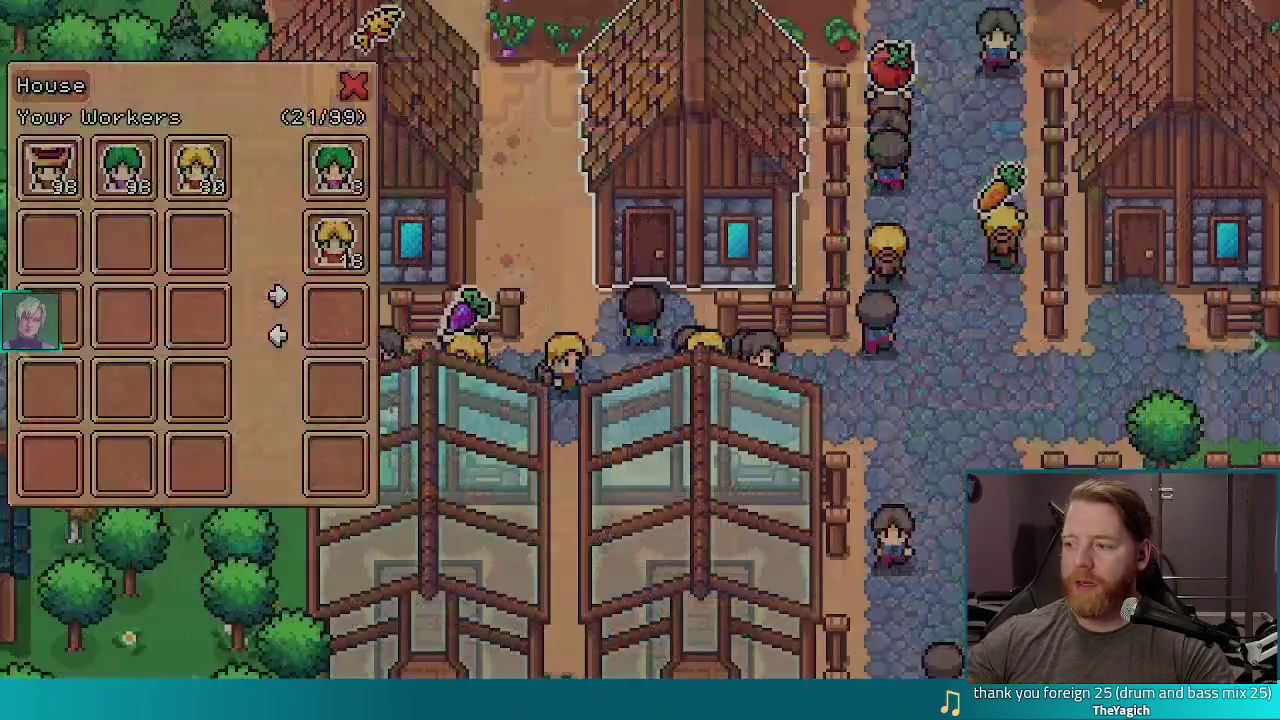
Step: Exit the Mr Farmboy full-screen view, select part of the release date, and return to Godot
key(Escape)
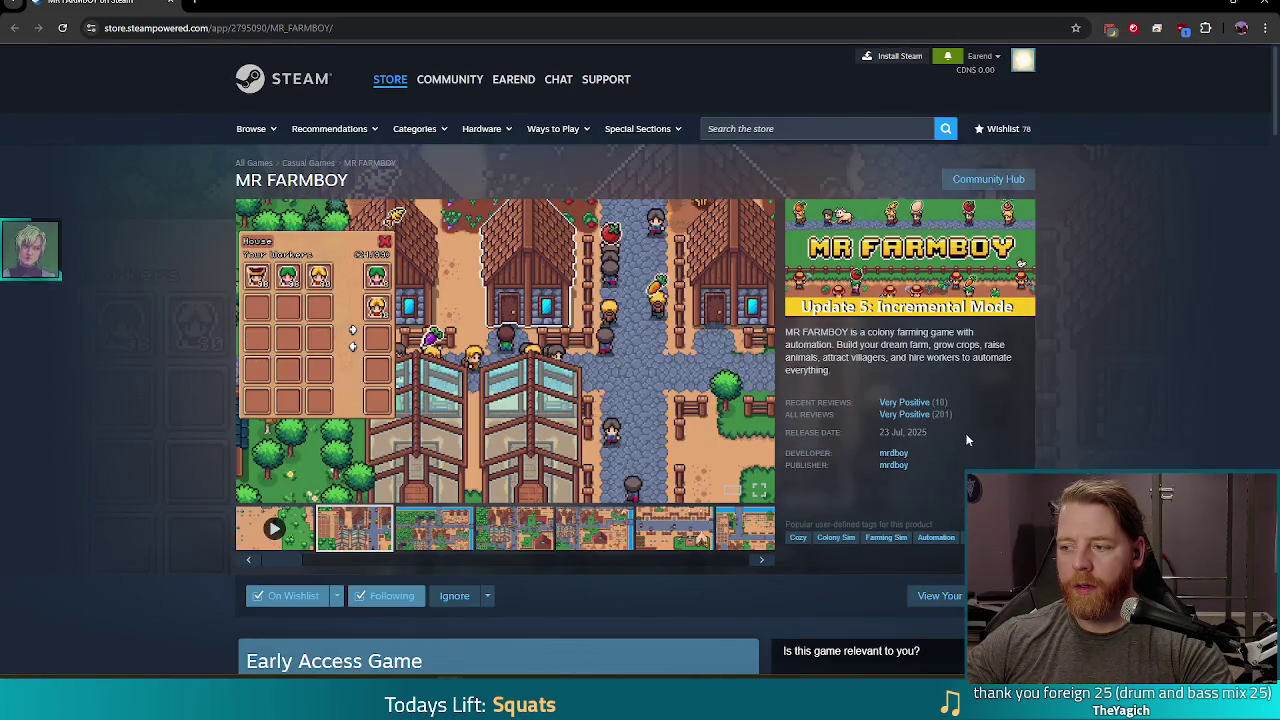
click(907, 432)
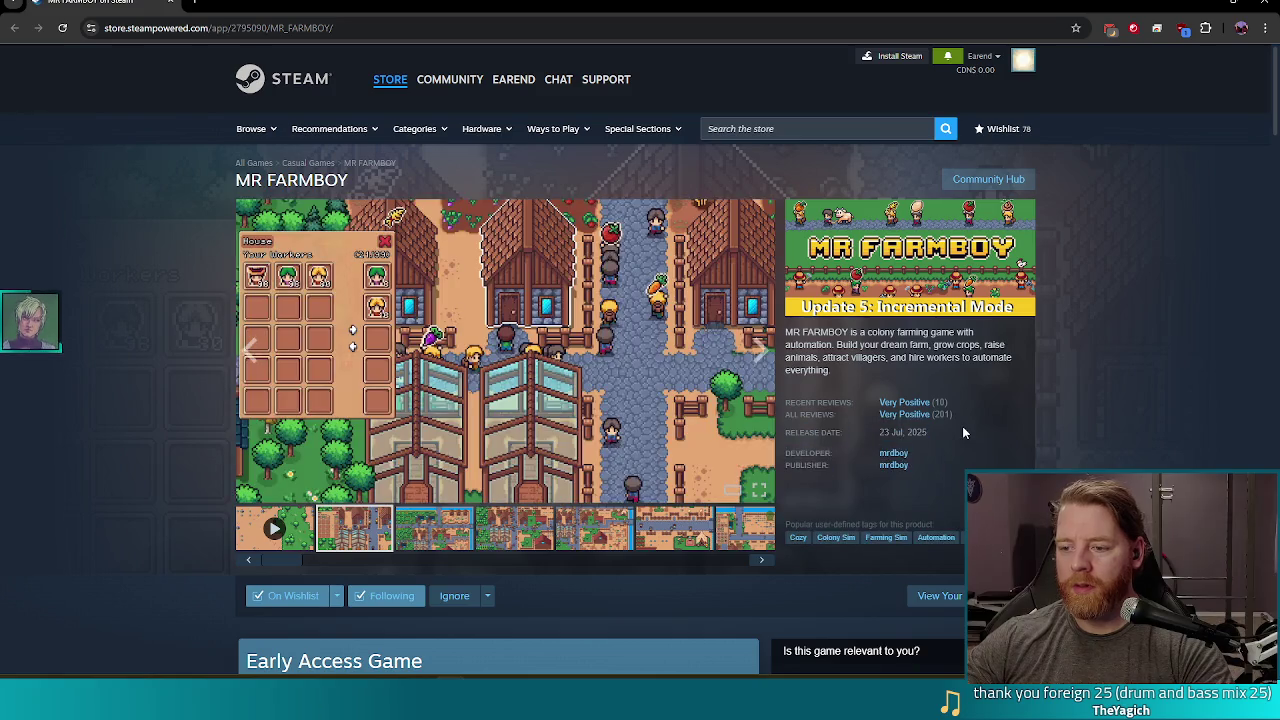
drag(925, 432, 935, 432)
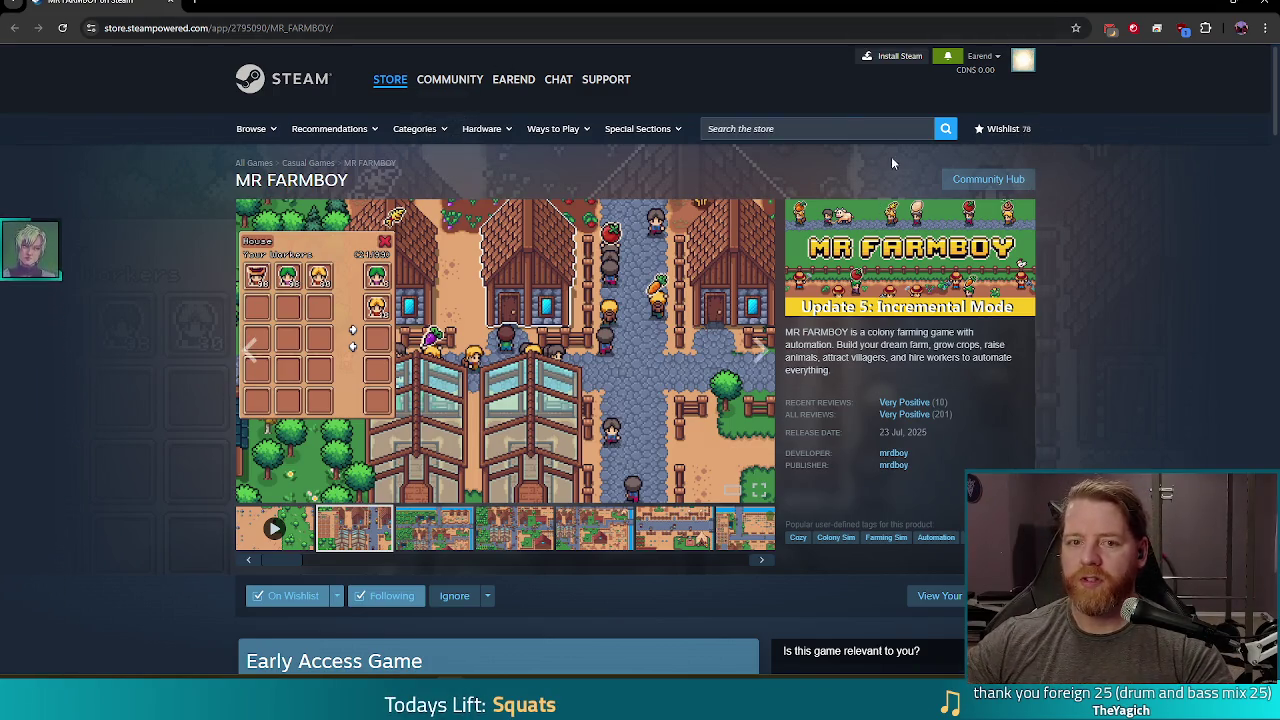
key(alt+Tab)
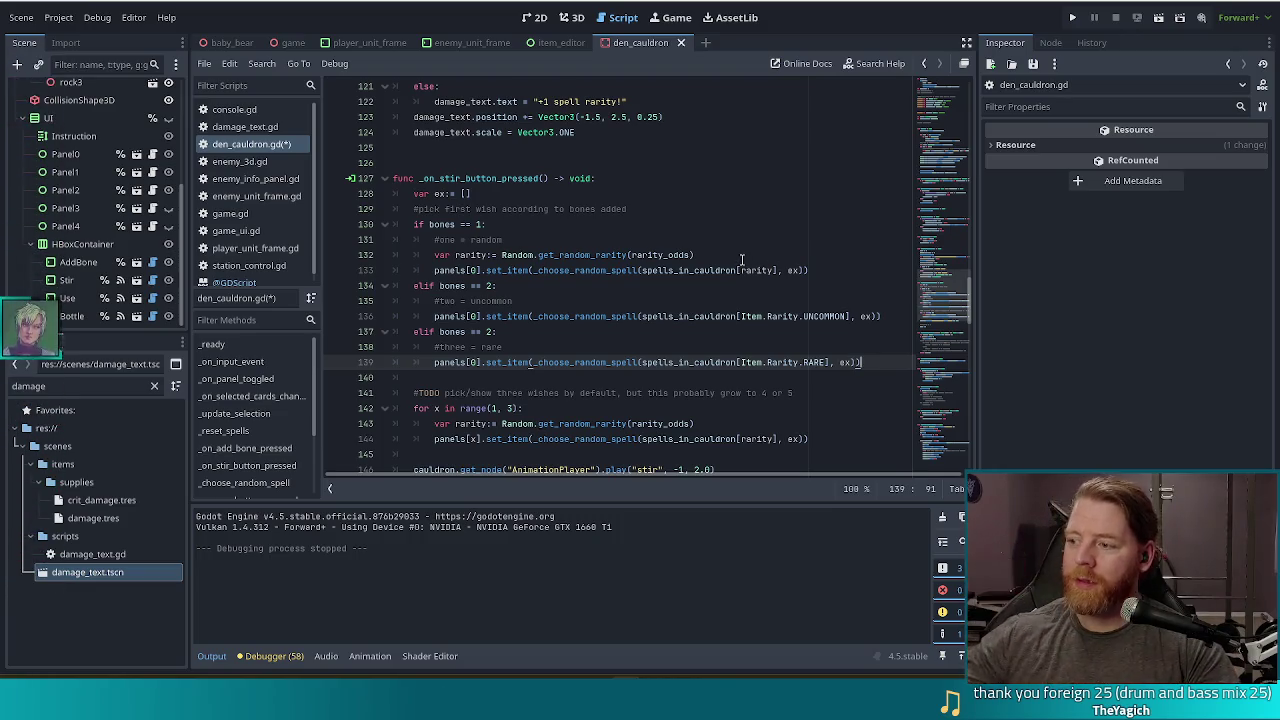
Step: Look over the random, uncommon and rare branches of _on_stir_button_pressed, then run the project with F5
click(721, 339)
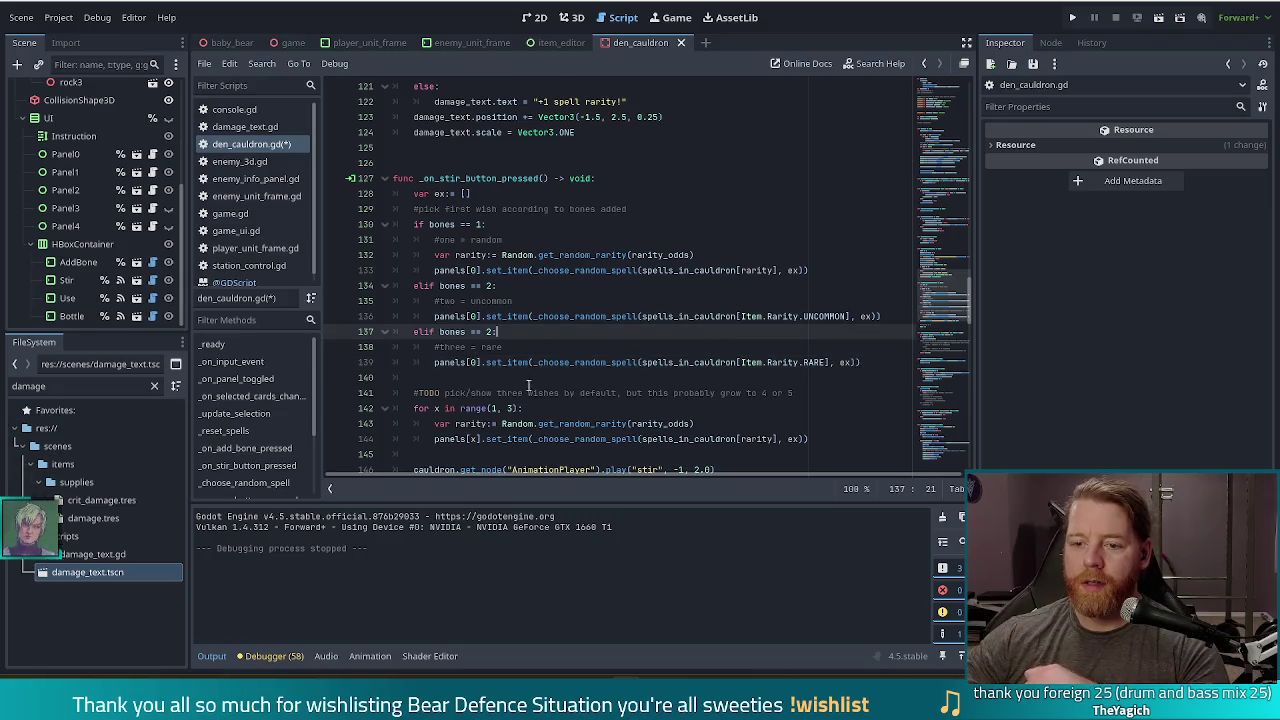
click(867, 362)
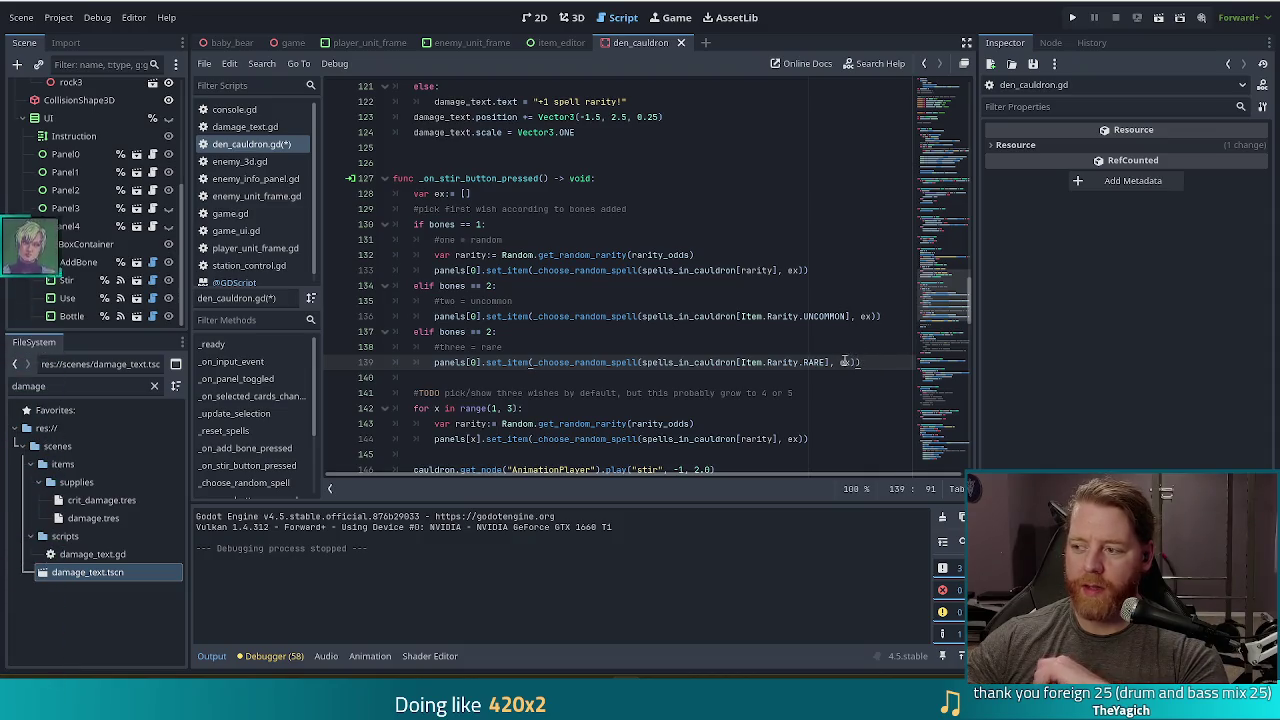
mouse_move(825, 362)
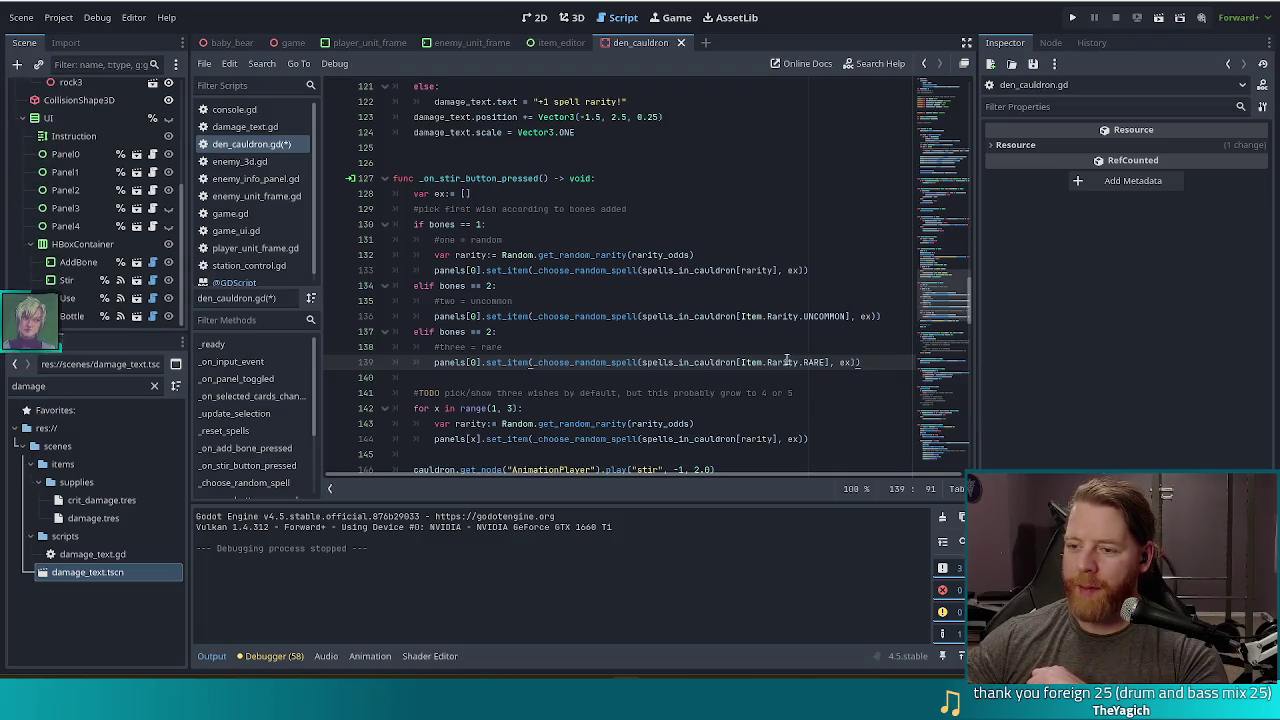
mouse_move(646, 316)
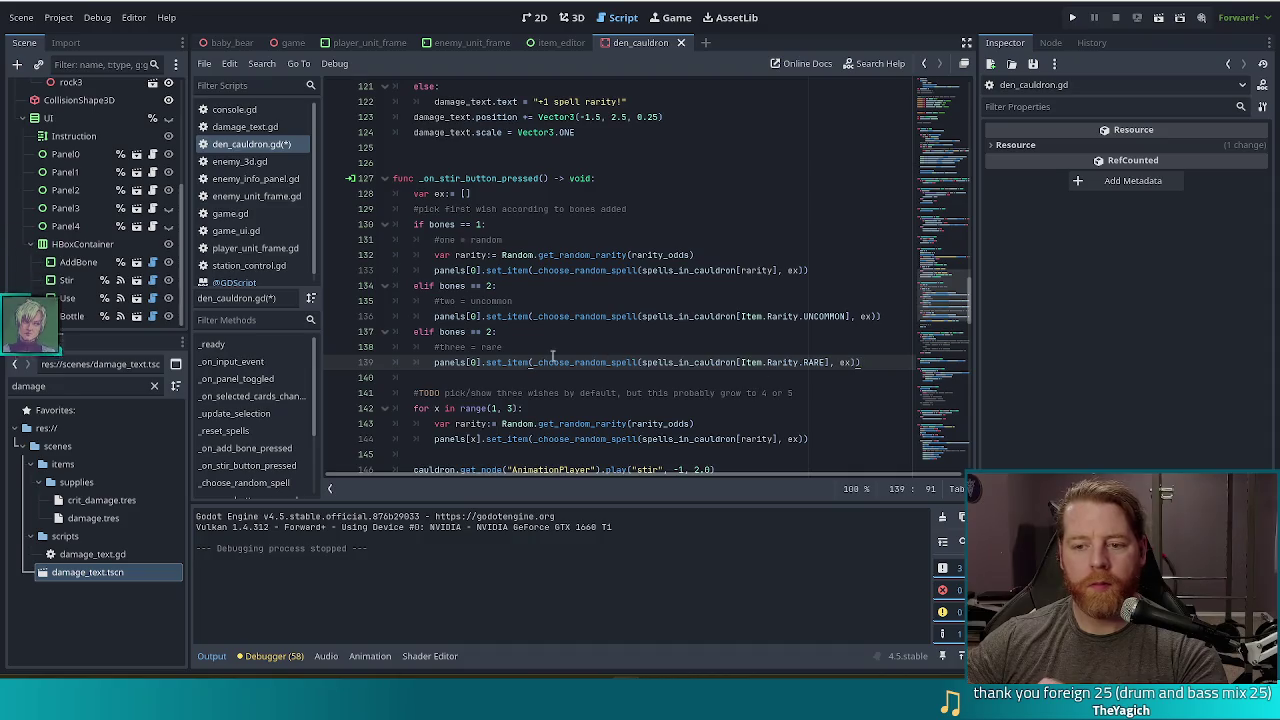
click(672, 299)
click(567, 272)
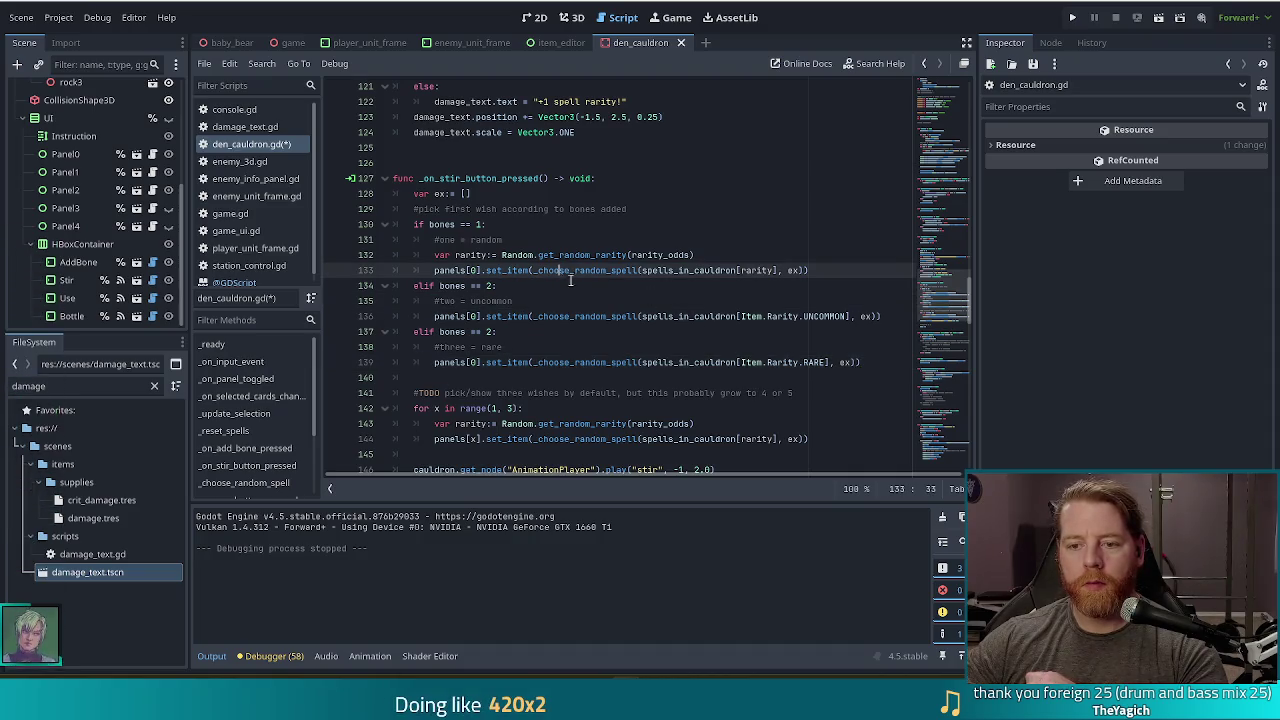
click(612, 316)
scroll(583, 292, down, 4)
key(F5)
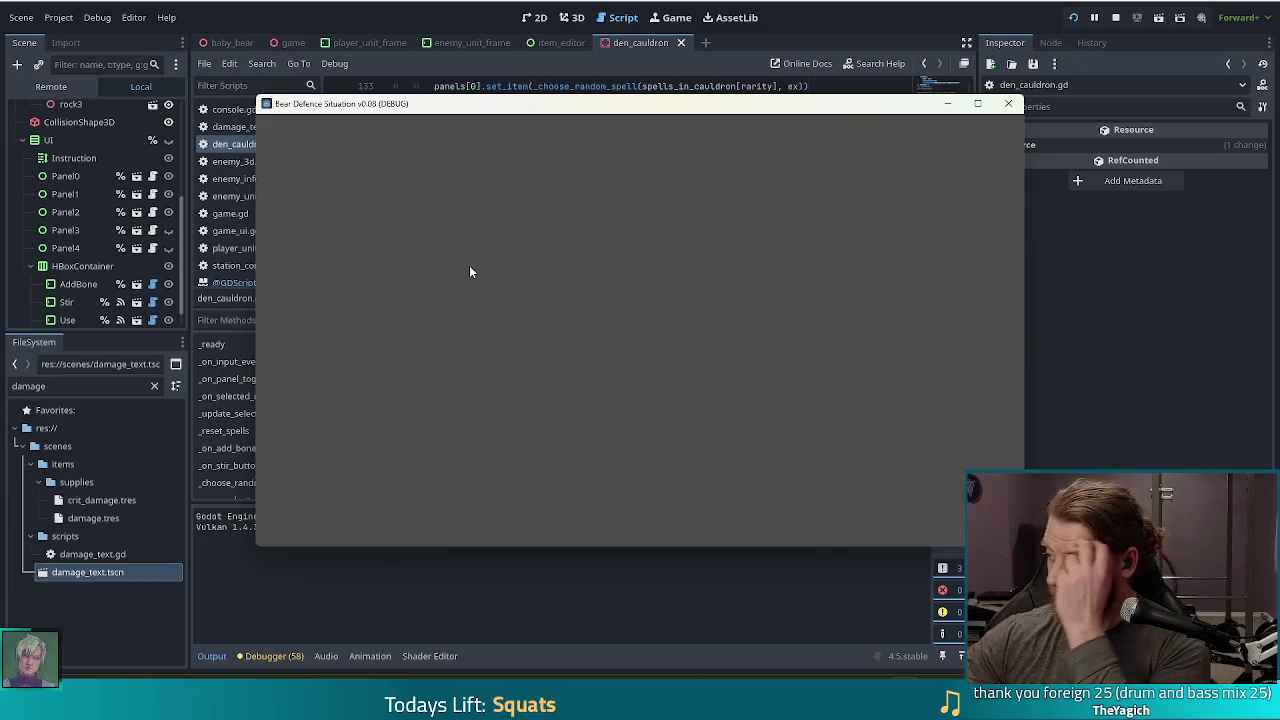
Step: Start the game and run the 'test_kit' console command for extra resources
click(422, 346)
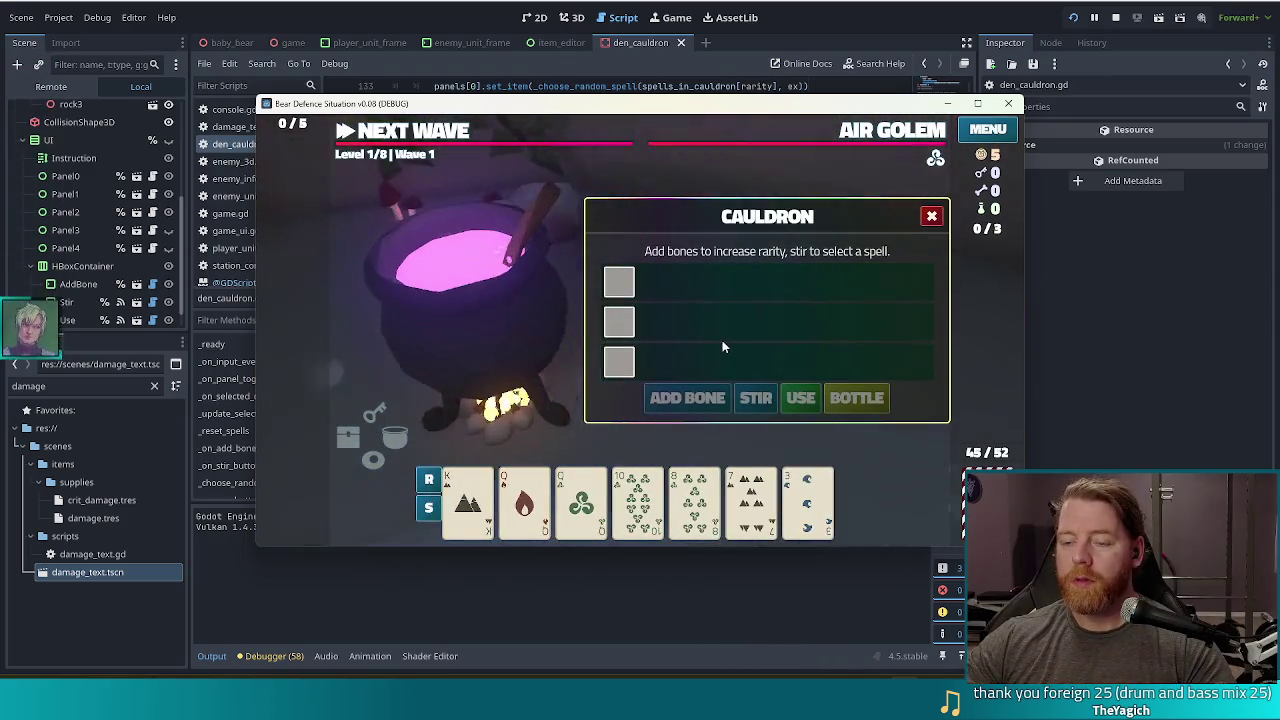
key(grave)
text(test_kit)
key(Return)
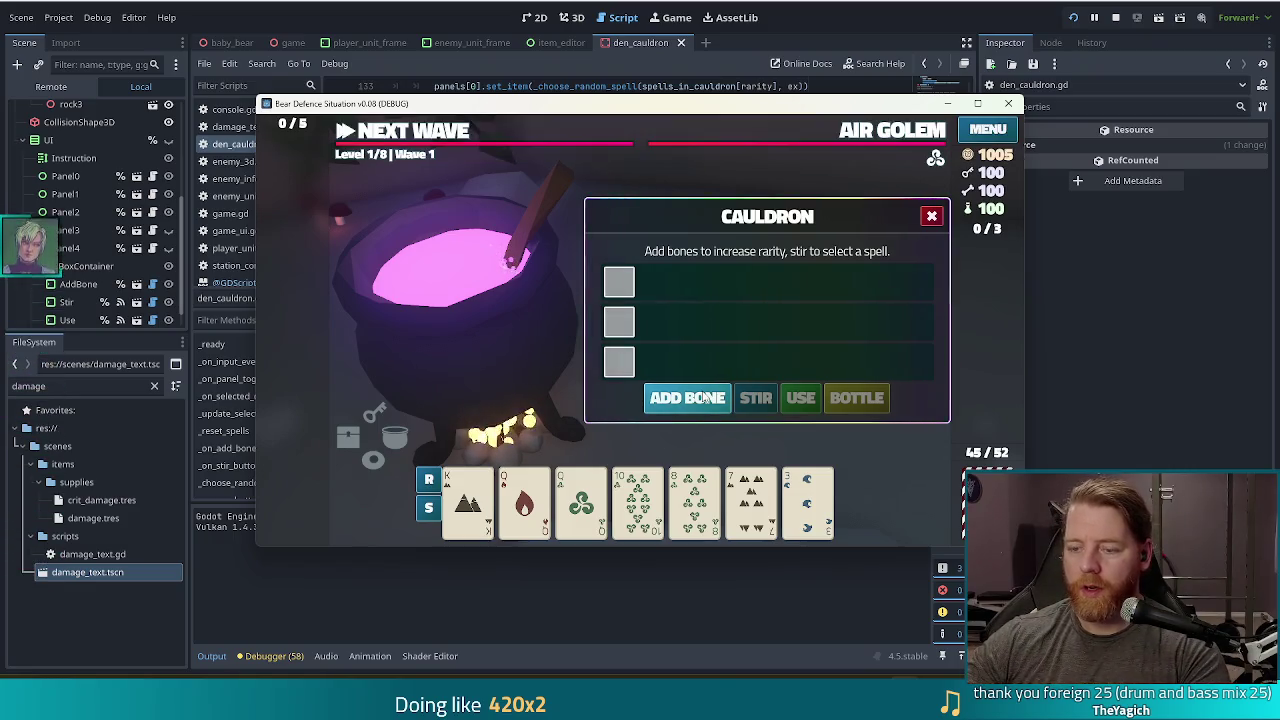
Step: Stir the cauldron after adding one, two and then three bones
click(705, 397)
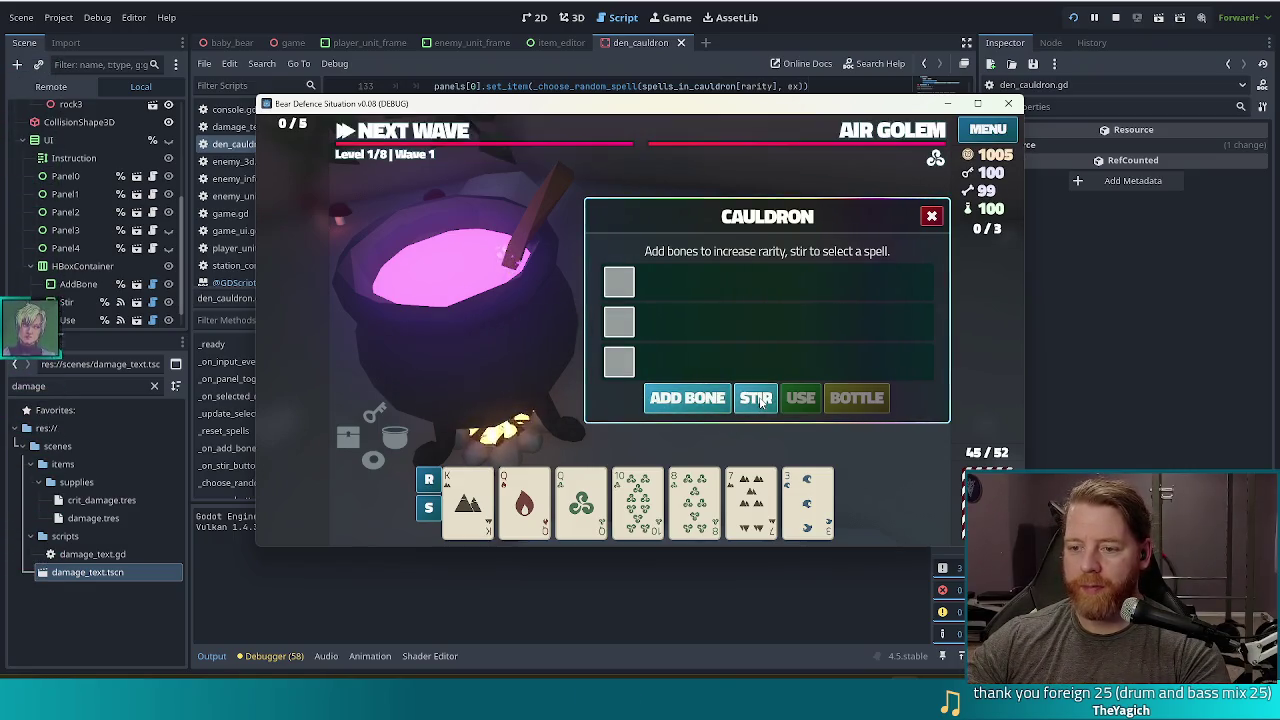
click(758, 399)
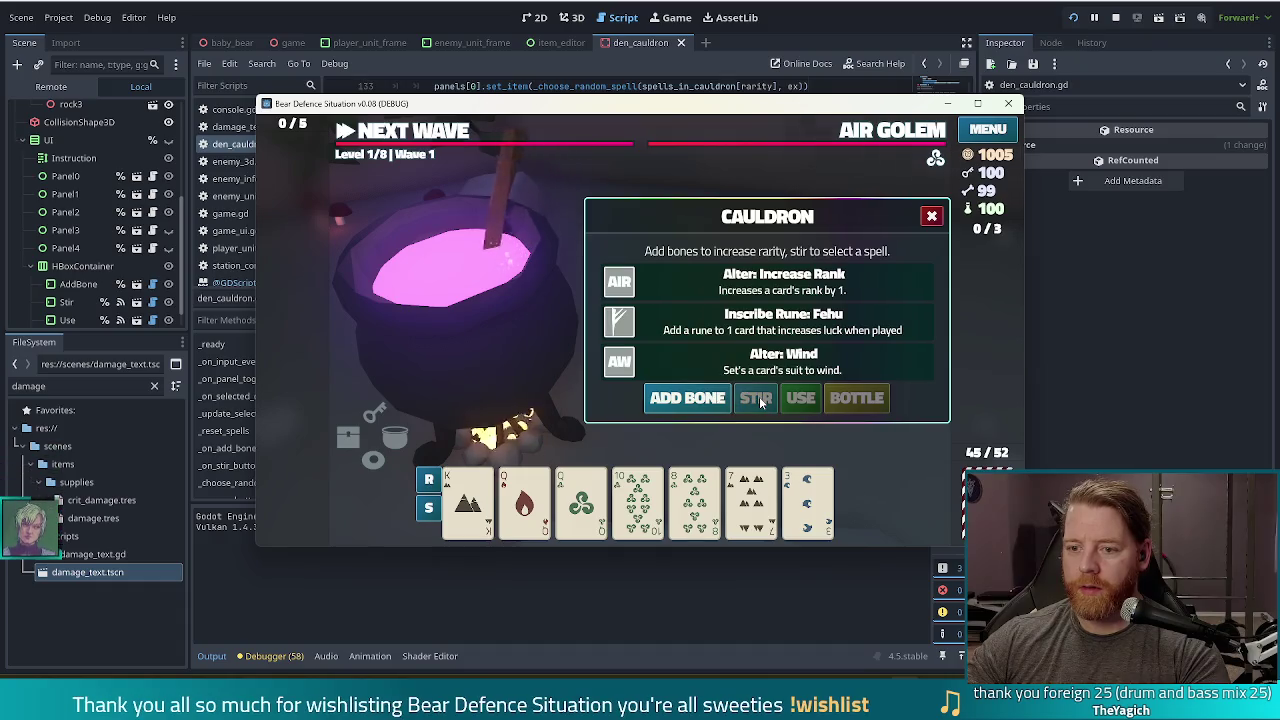
click(696, 404)
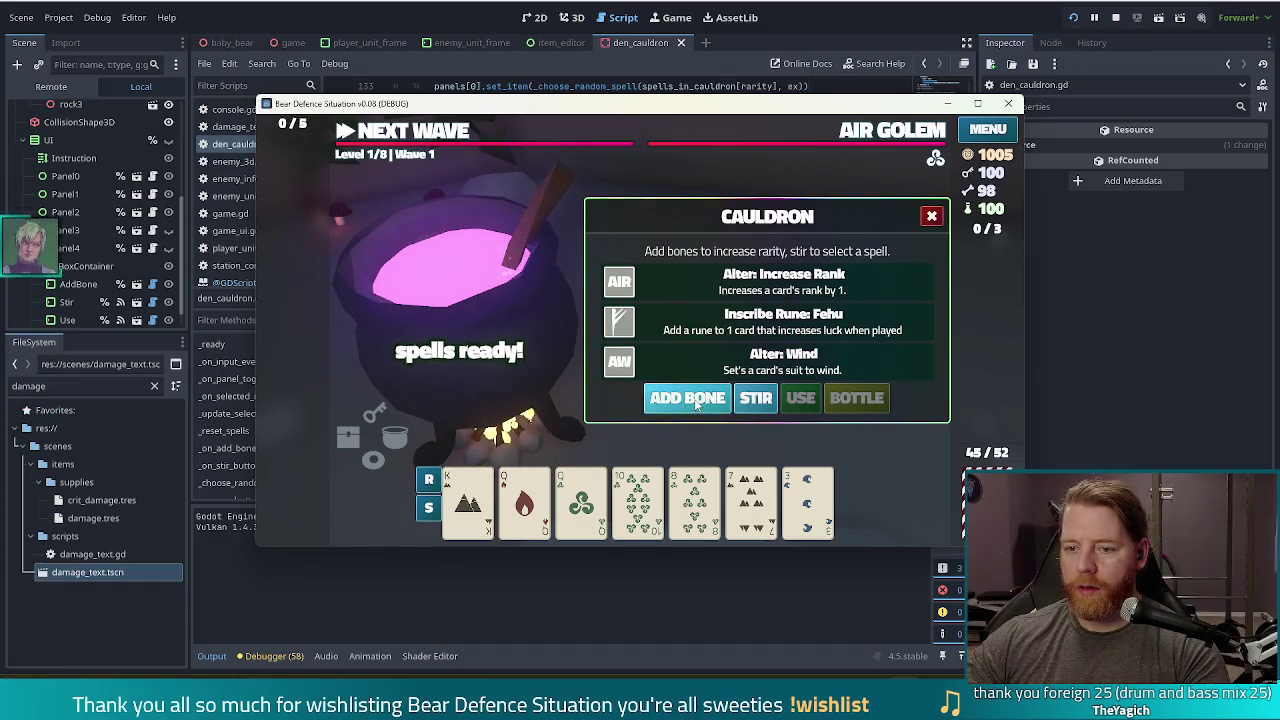
click(696, 404)
click(757, 398)
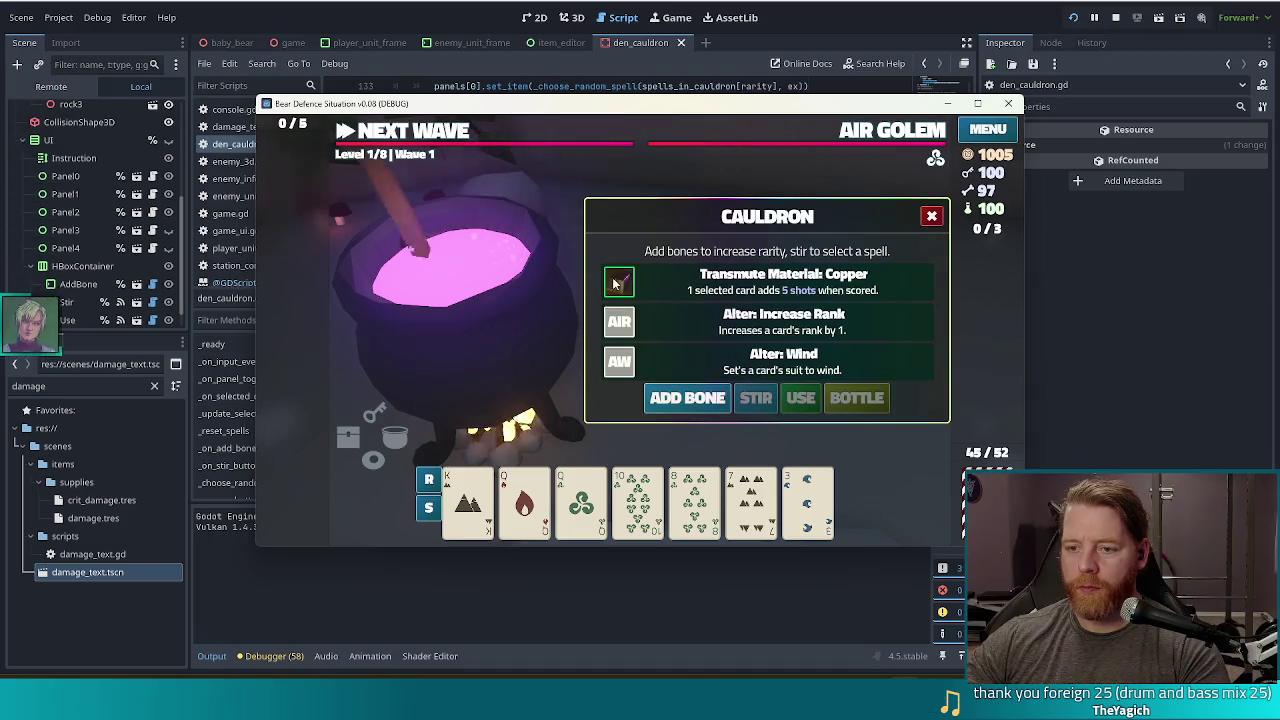
click(673, 399)
click(673, 400)
click(674, 402)
click(766, 402)
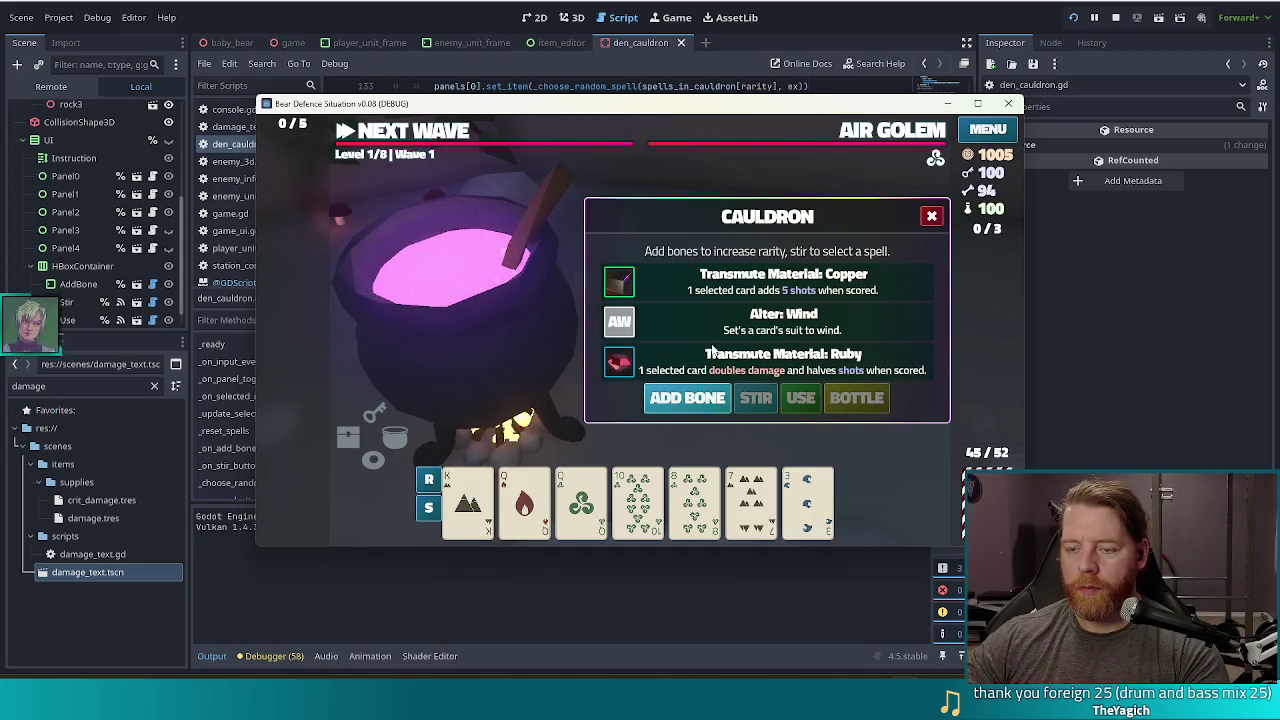
Step: Check the Item.Rarity.RARE line in the script, stir again with three and two bones, then return to the editor
key(alt+Tab)
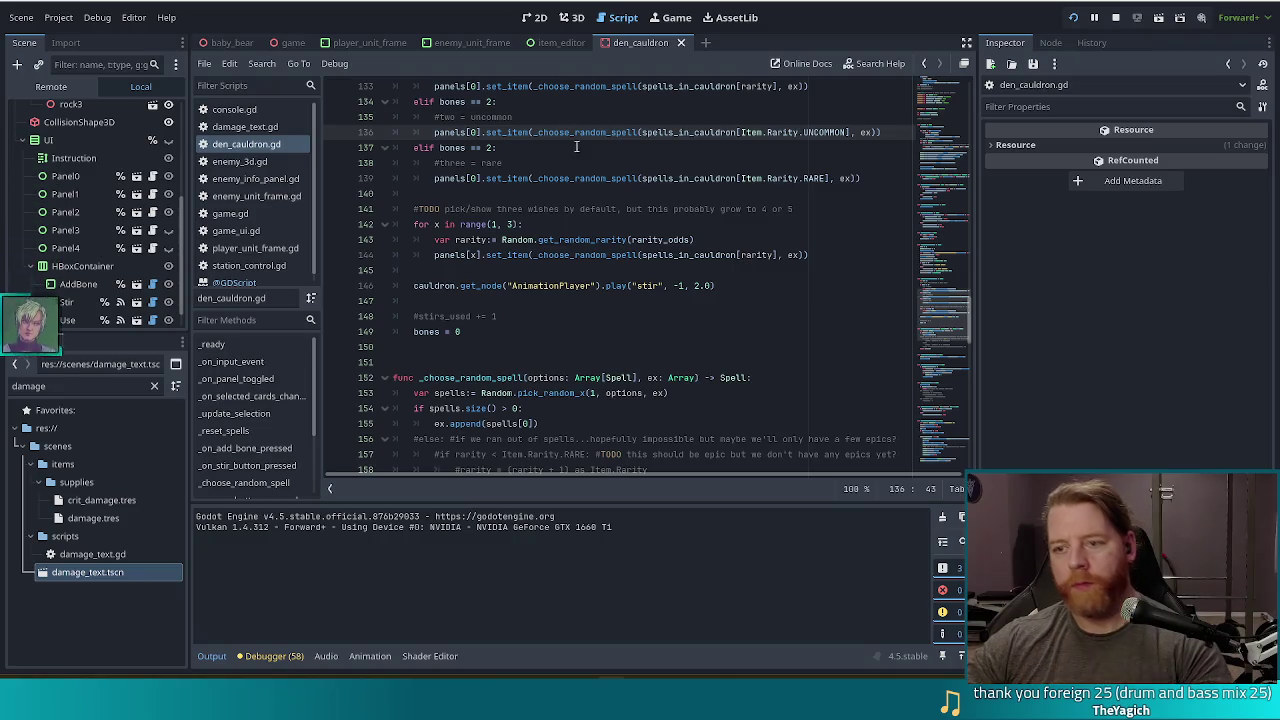
drag(829, 178, 740, 178)
key(alt+Tab)
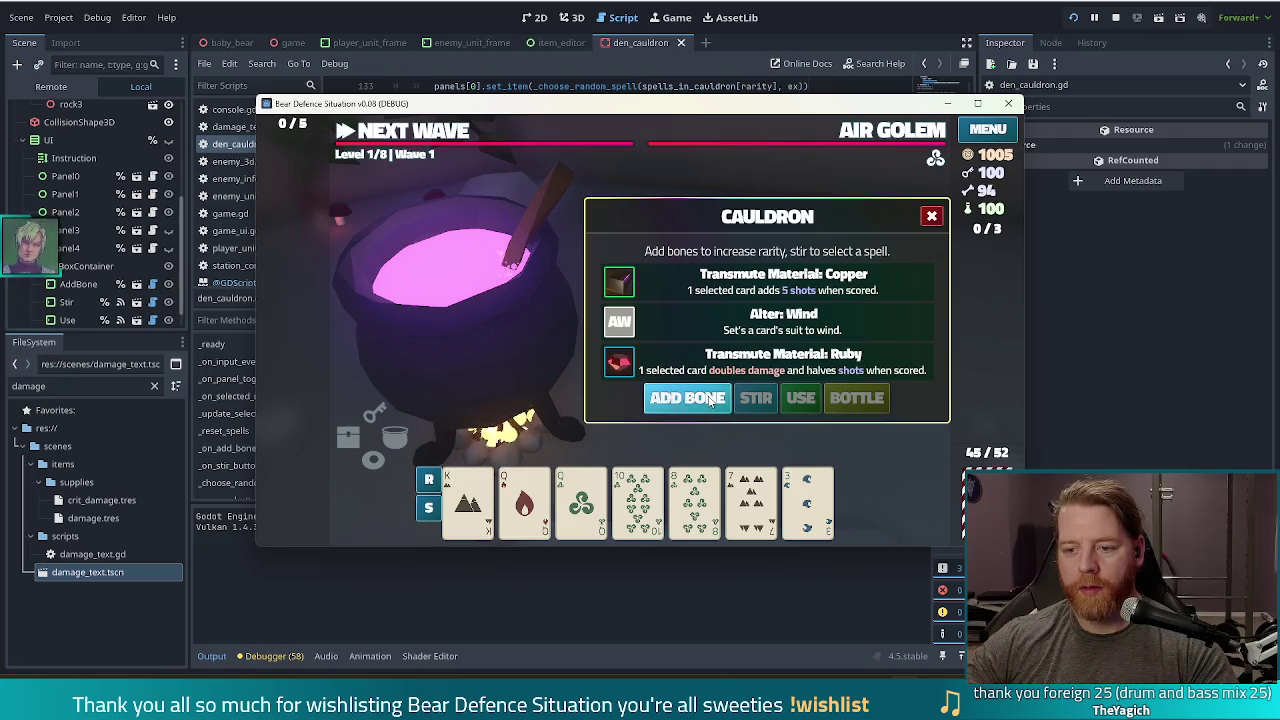
click(709, 400)
click(763, 400)
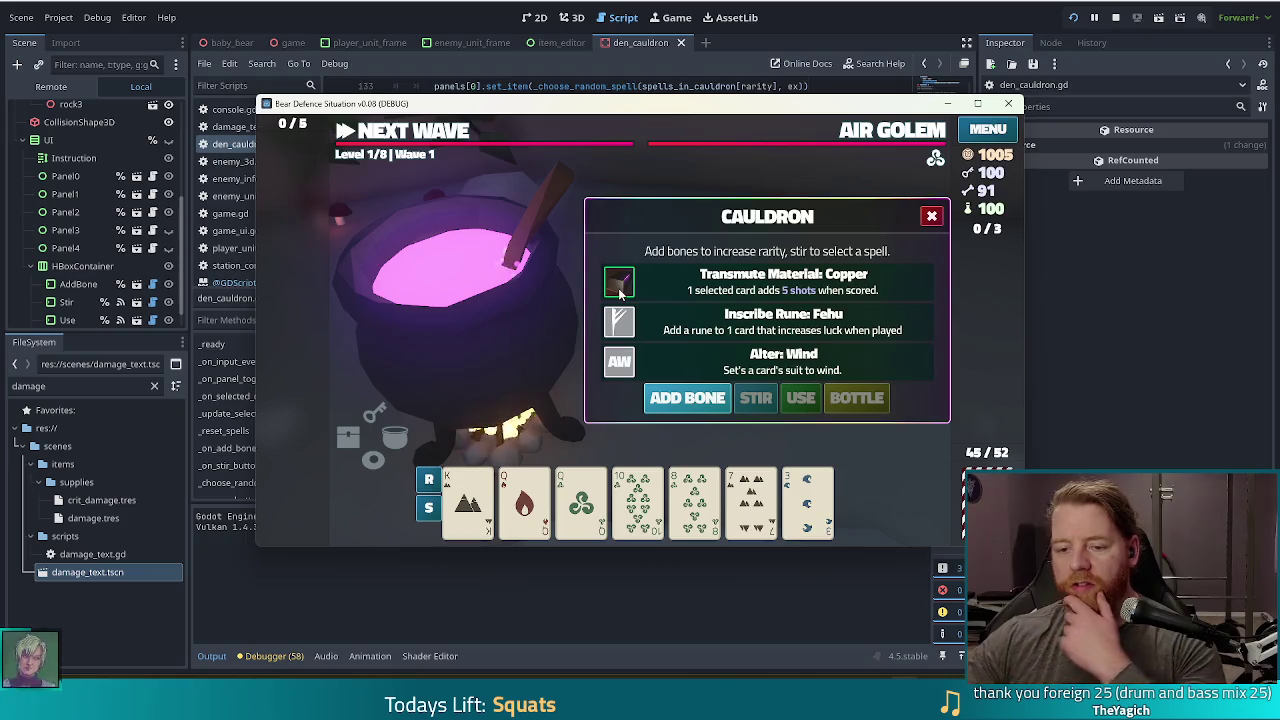
click(717, 400)
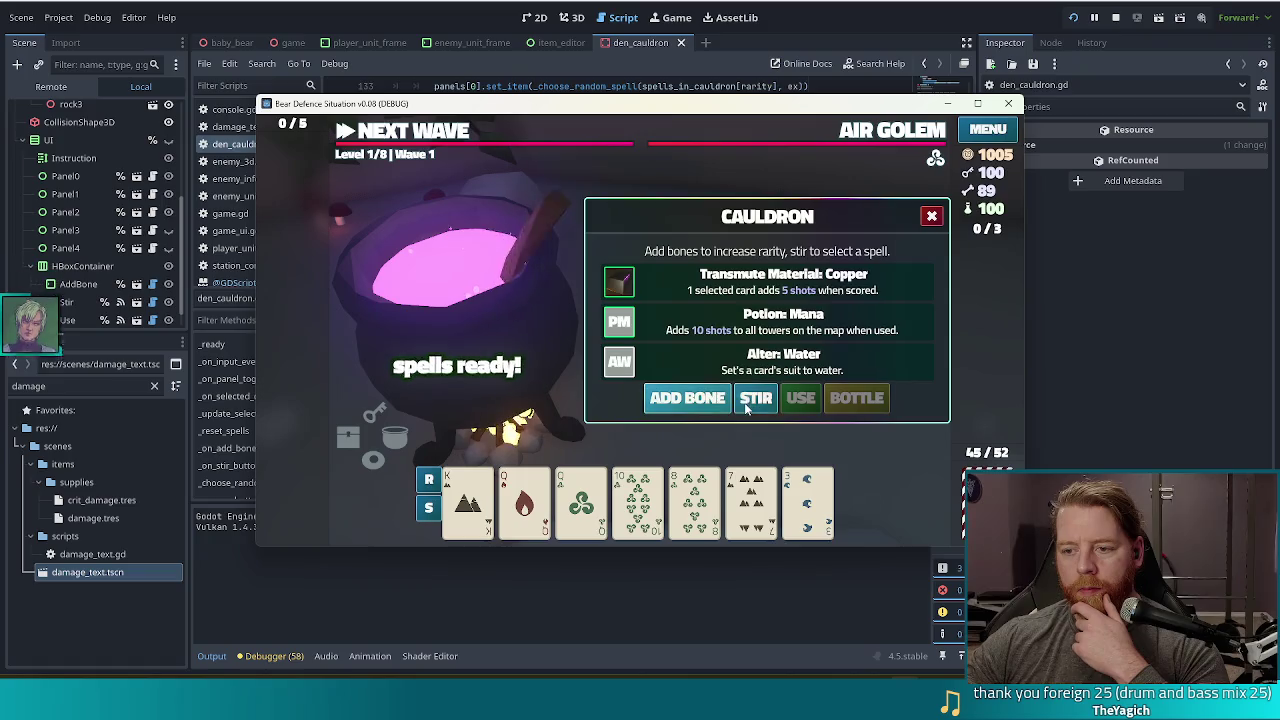
click(748, 400)
key(alt+Tab)
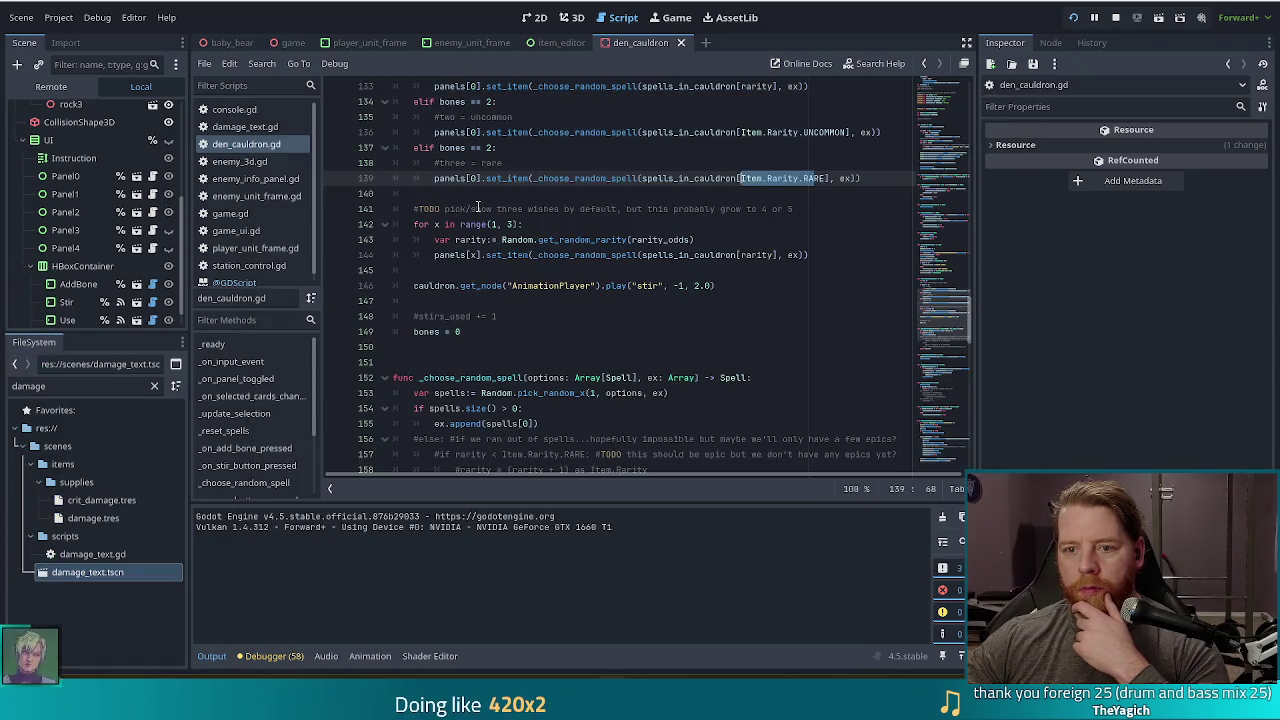
Step: Change line 137's condition from 'elif bones == 2:' to 'elif bones == 3:' and dismiss the get_node popup
scroll(478, 207, up, 1)
click(496, 194)
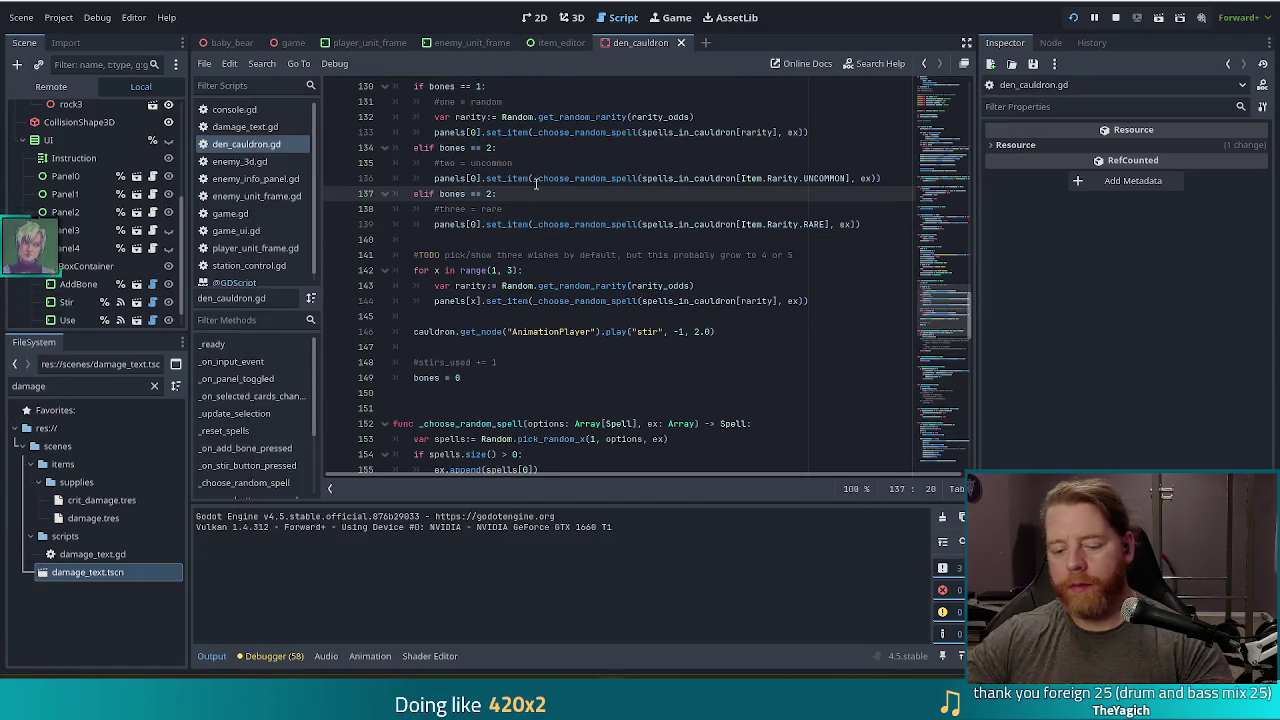
key(BackSpace)
text(3)
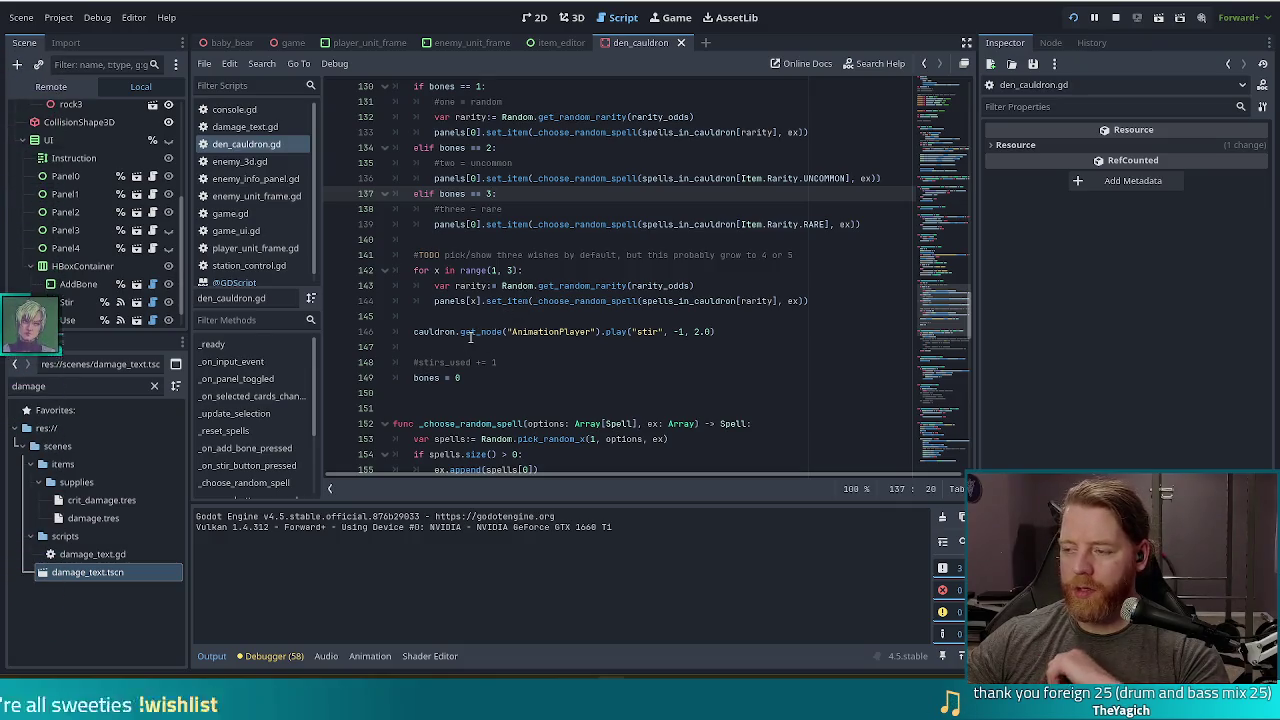
mouse_move(470, 337)
click(798, 300)
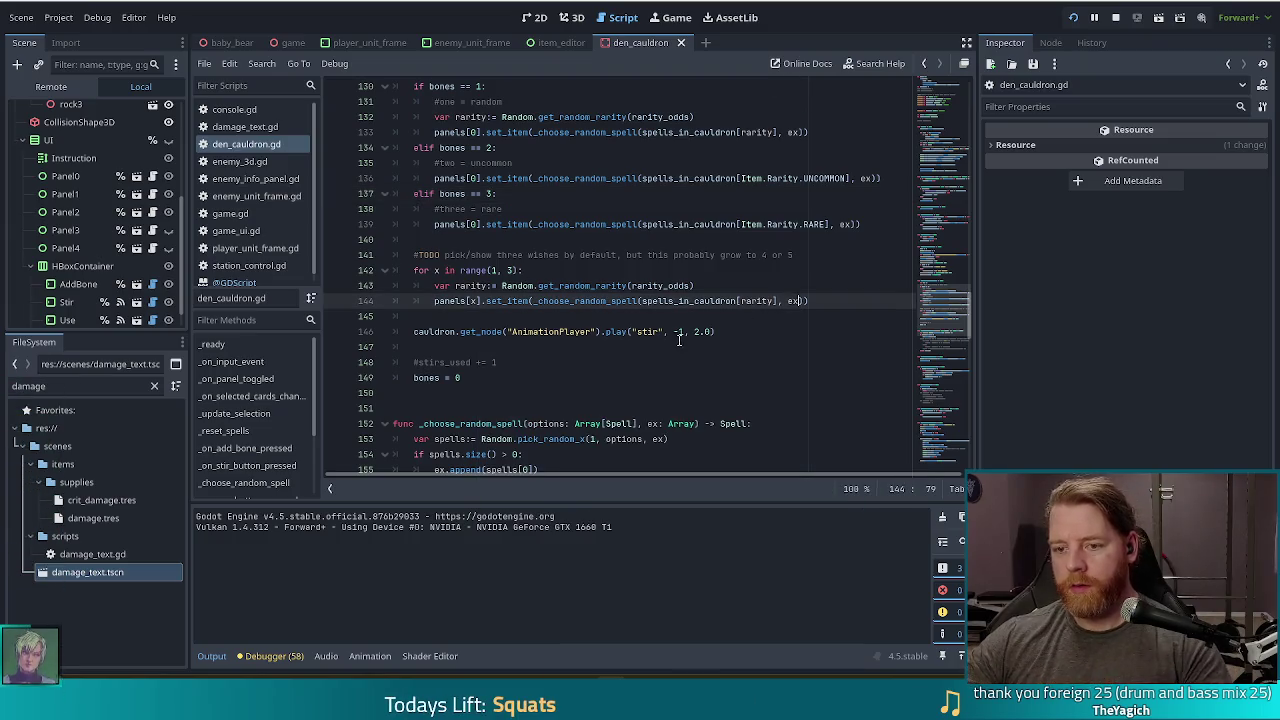
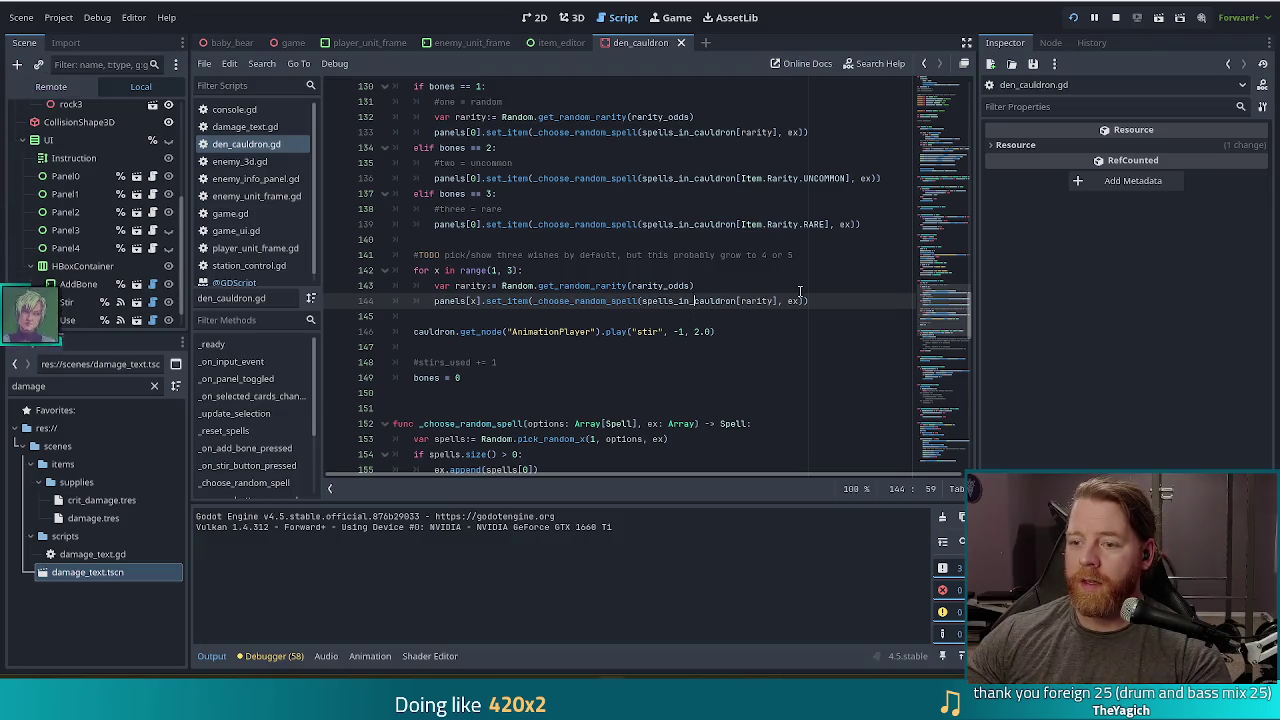
Step: Add a bone and stir the cauldron to roll Potion: Health, Potion: Reshuffle and Inscribe Rune: Fehu
key(Down)
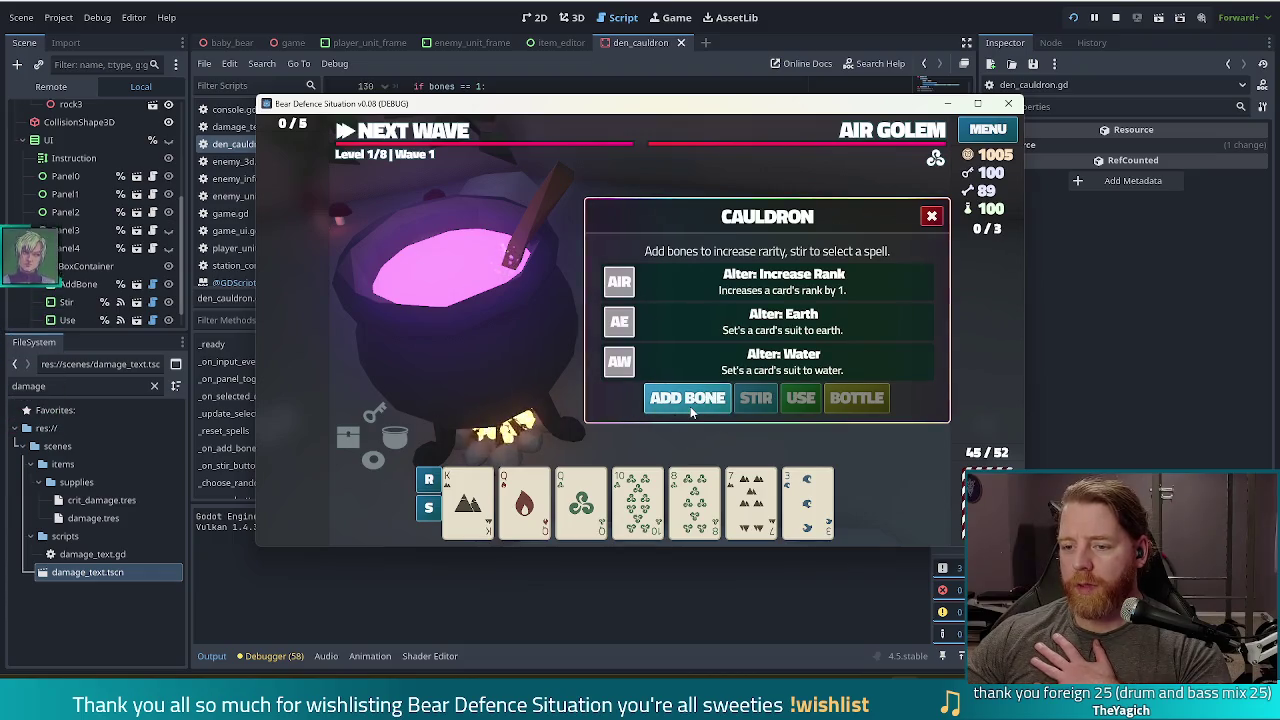
click(690, 408)
click(755, 398)
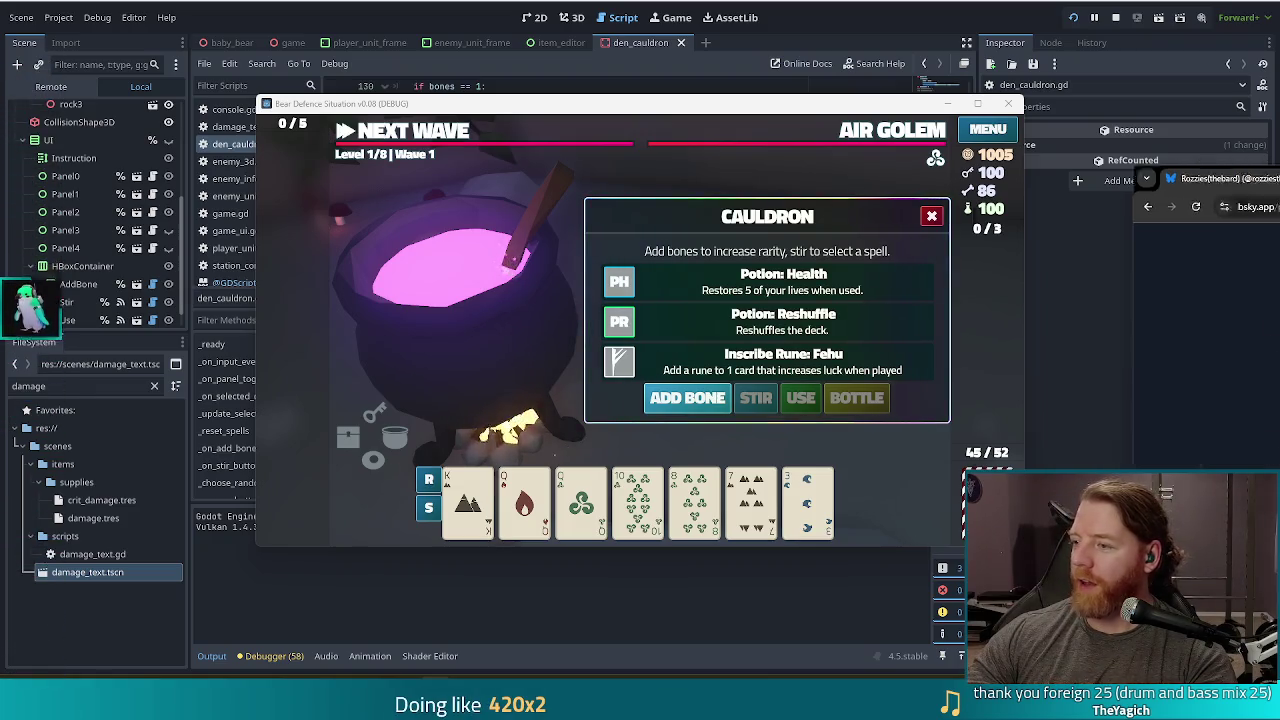
key(alt+Tab)
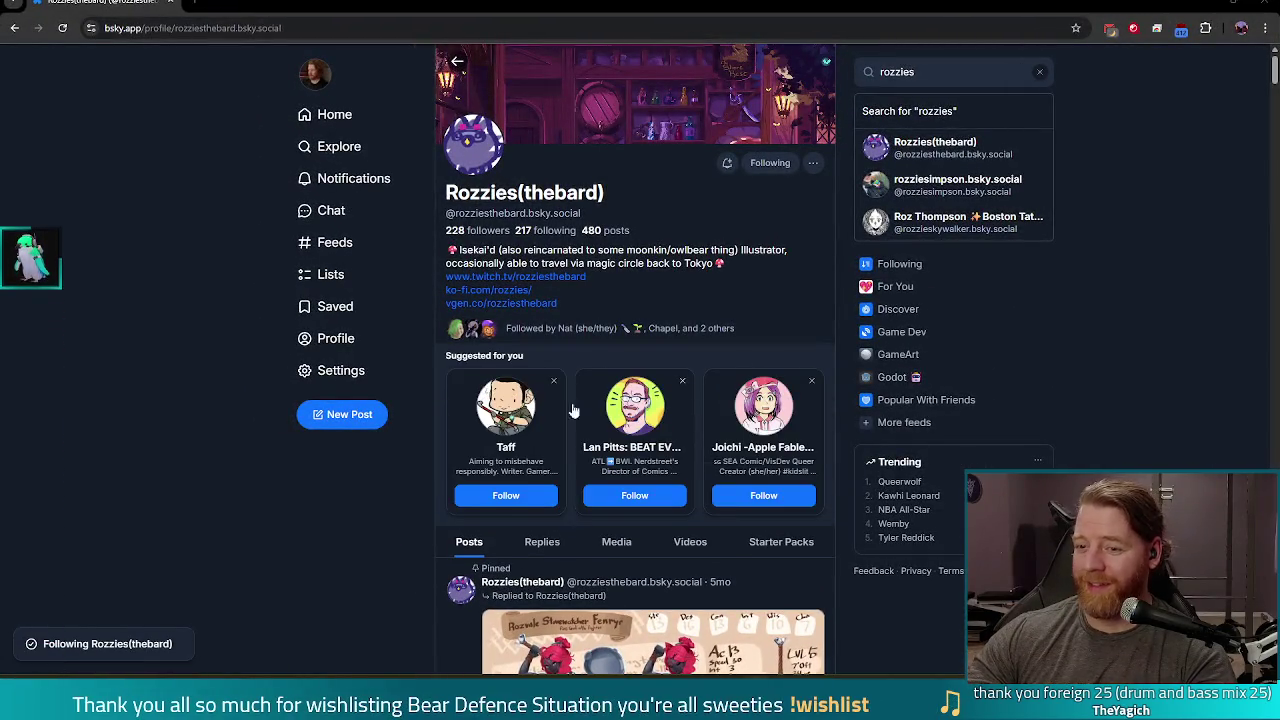
click(259, 28)
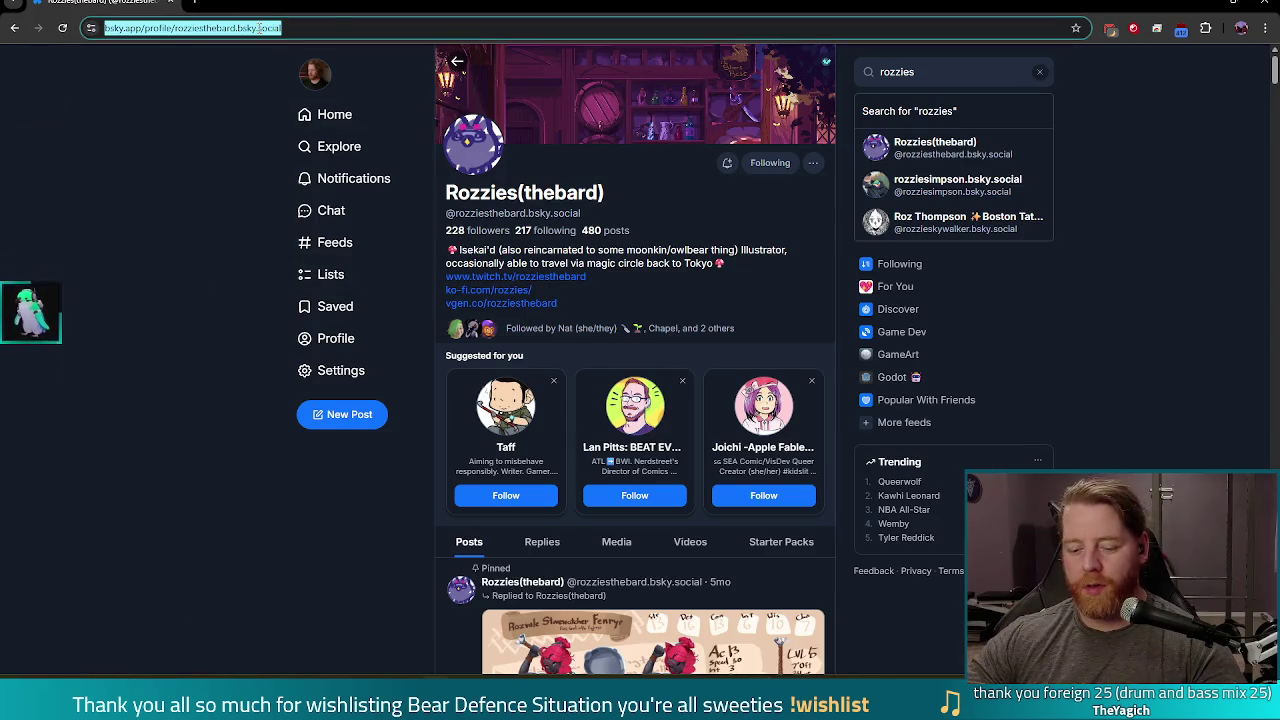
key(Escape)
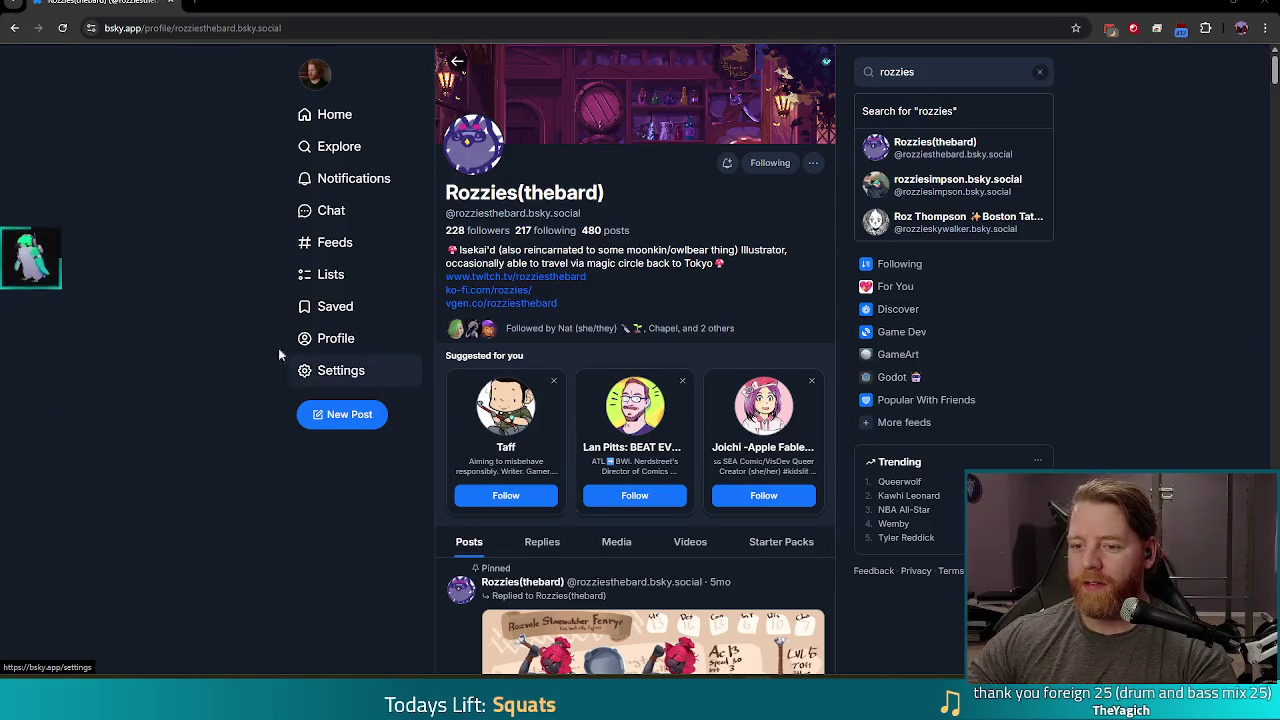
scroll(268, 280, down, 5)
click(688, 226)
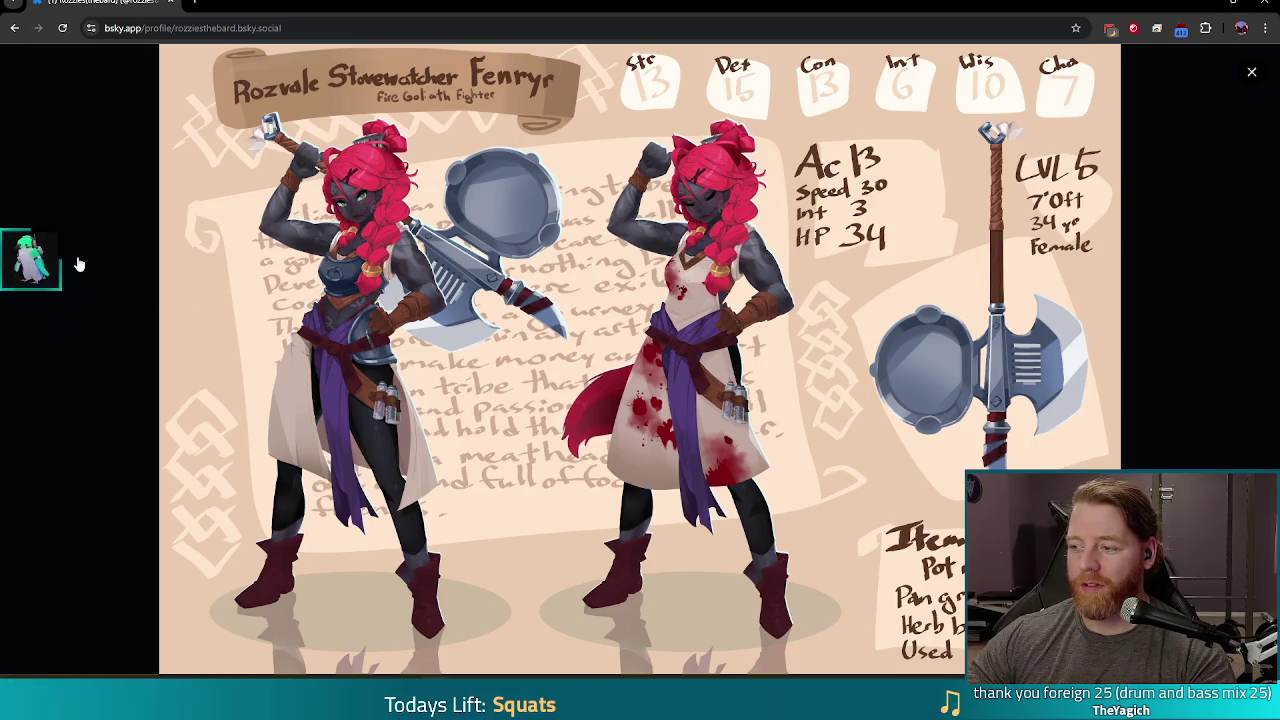
click(60, 305)
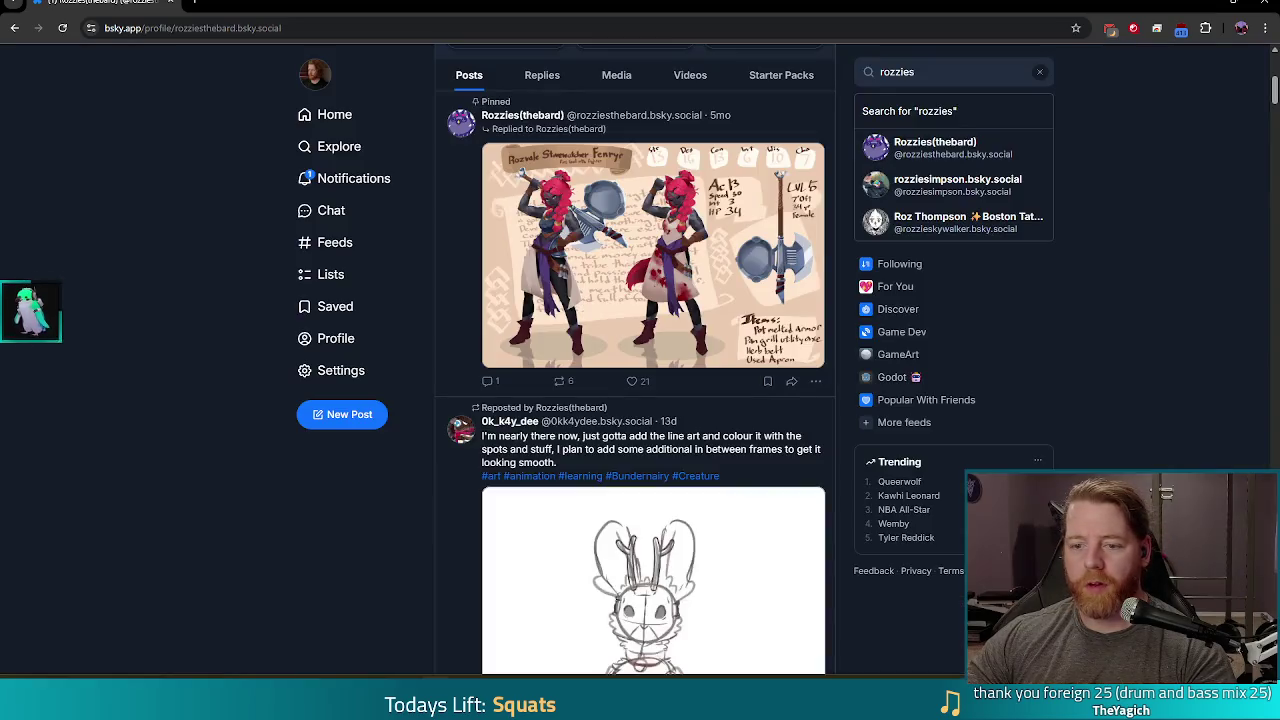
Step: Scroll through the artist's Bluesky feed and view a character image full-screen, then close it
scroll(118, 320, down, 6)
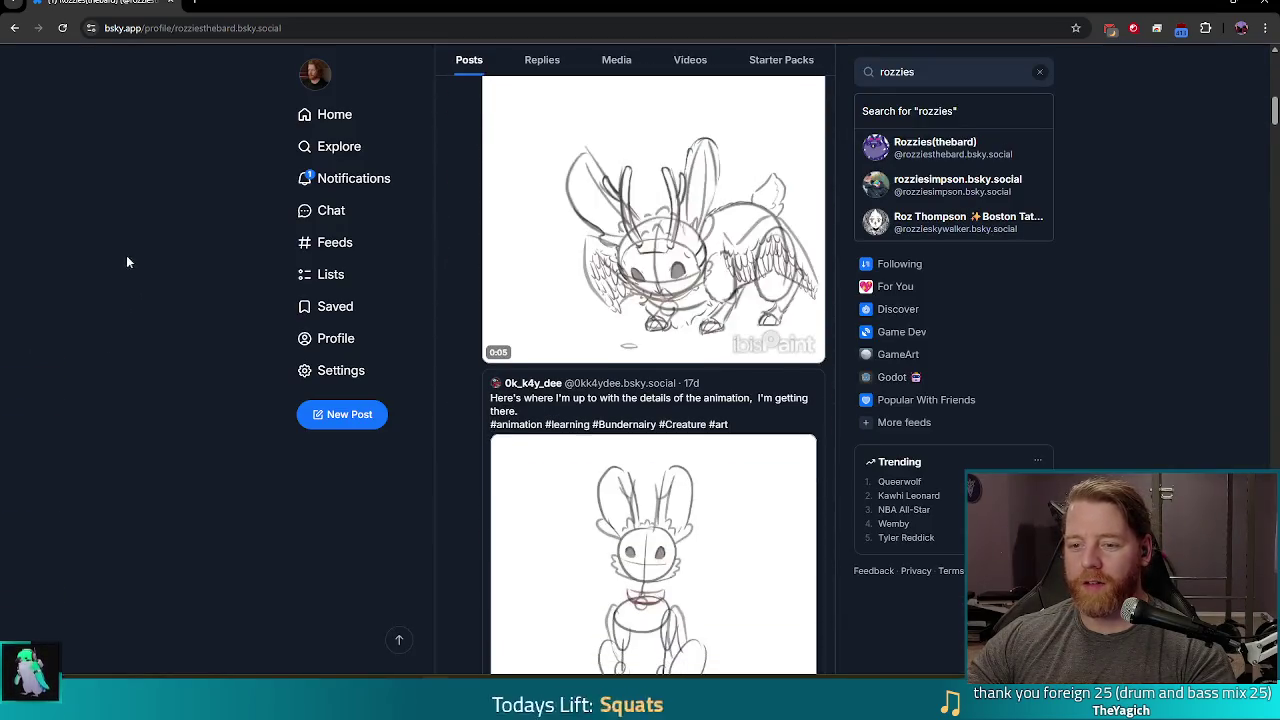
scroll(160, 250, up, 5)
scroll(186, 240, down, 8)
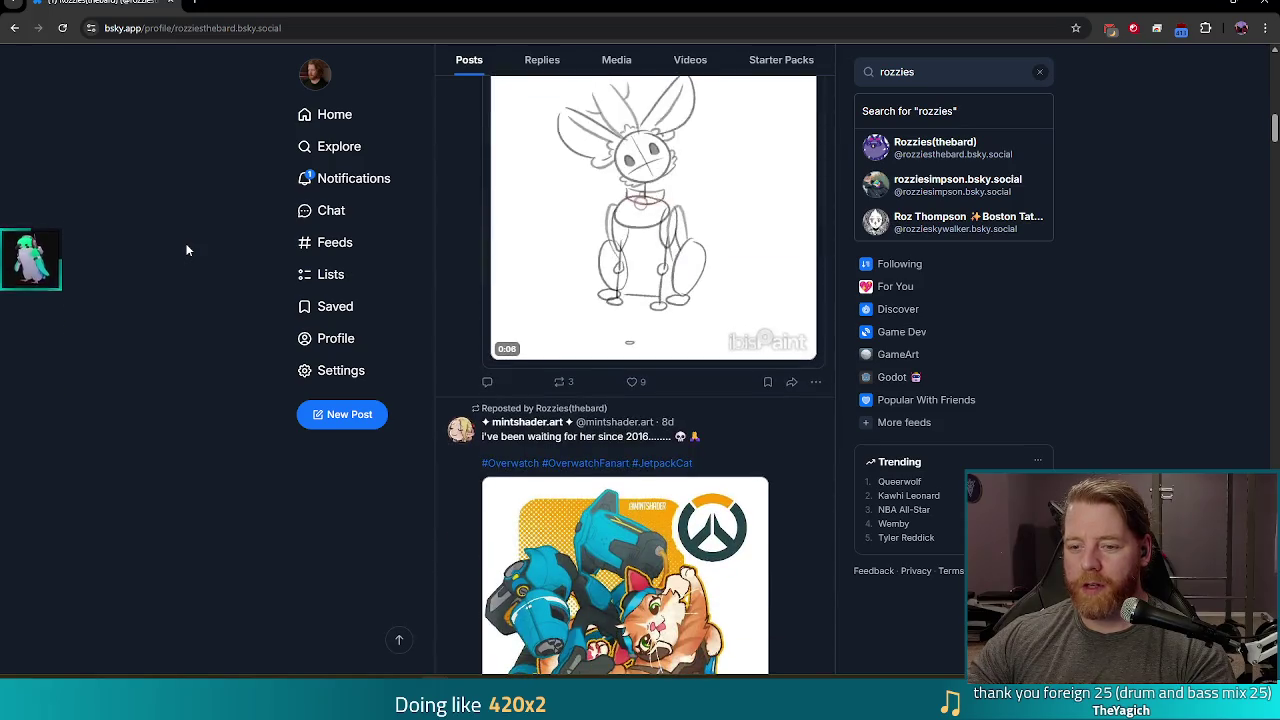
scroll(186, 243, down, 6)
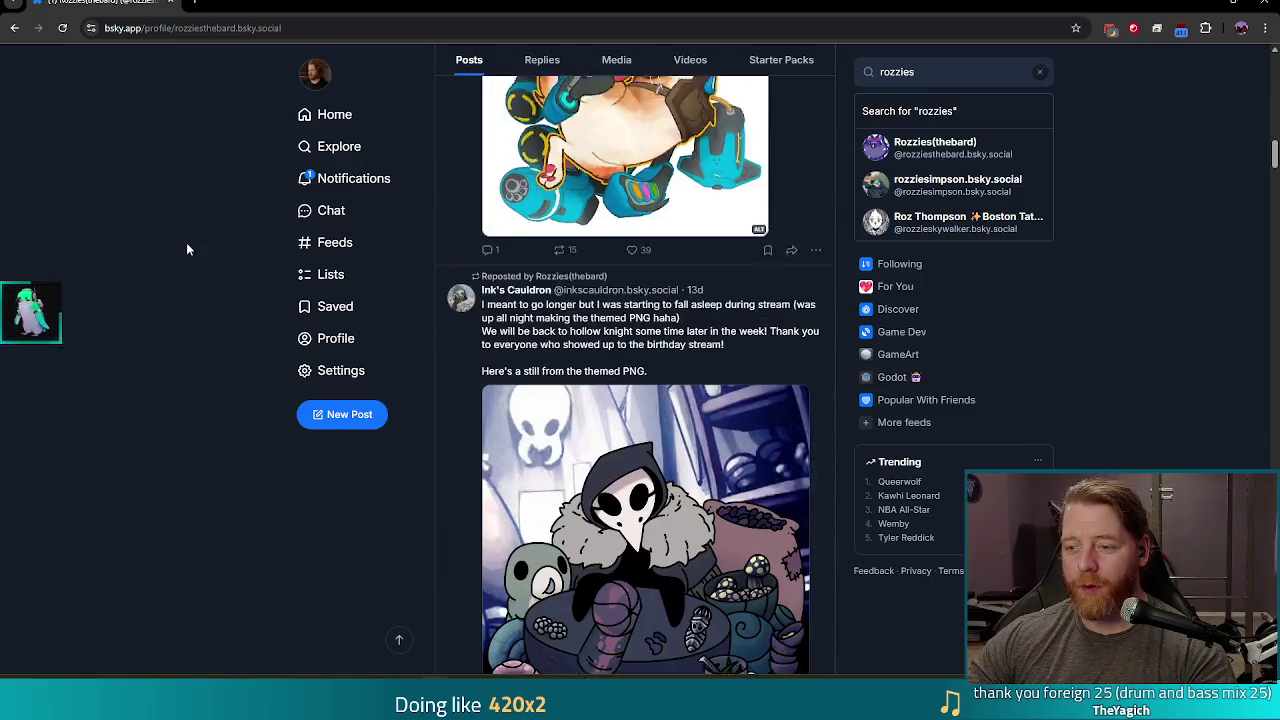
scroll(190, 248, down, 2)
scroll(193, 234, down, 3)
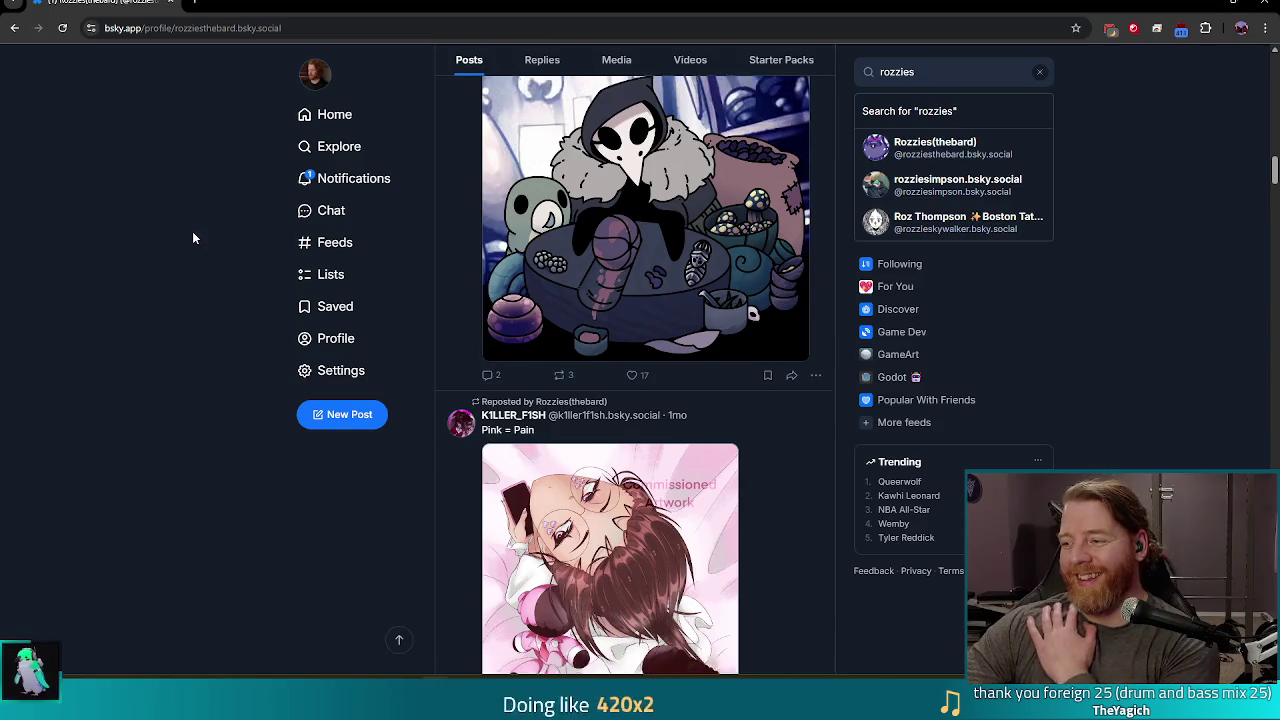
scroll(198, 235, down, 3)
scroll(200, 237, down, 3)
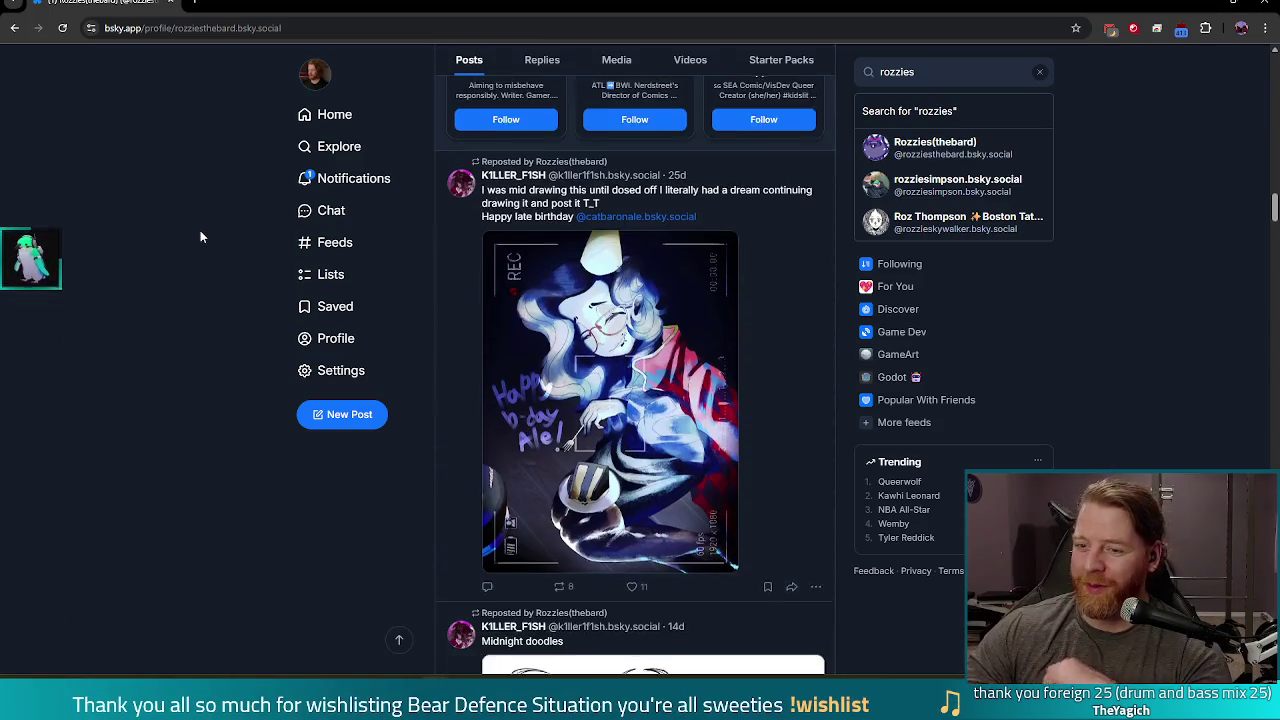
scroll(218, 230, down, 3)
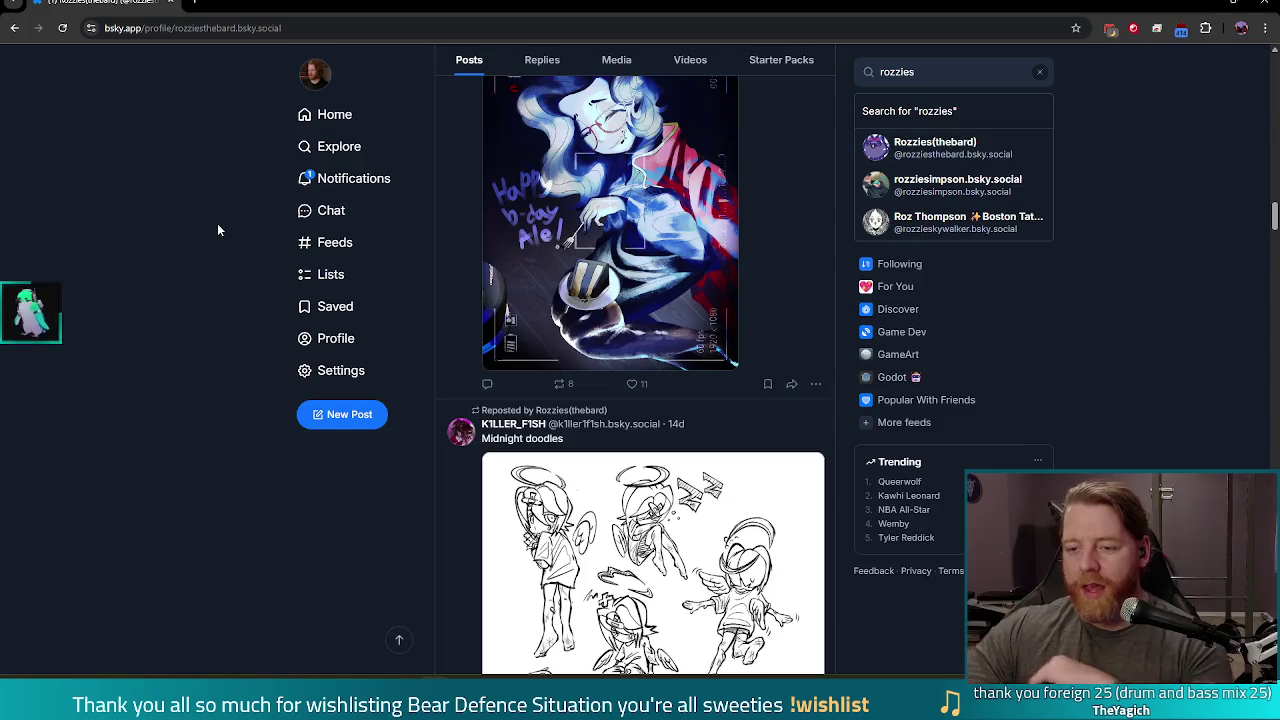
scroll(219, 225, down, 3)
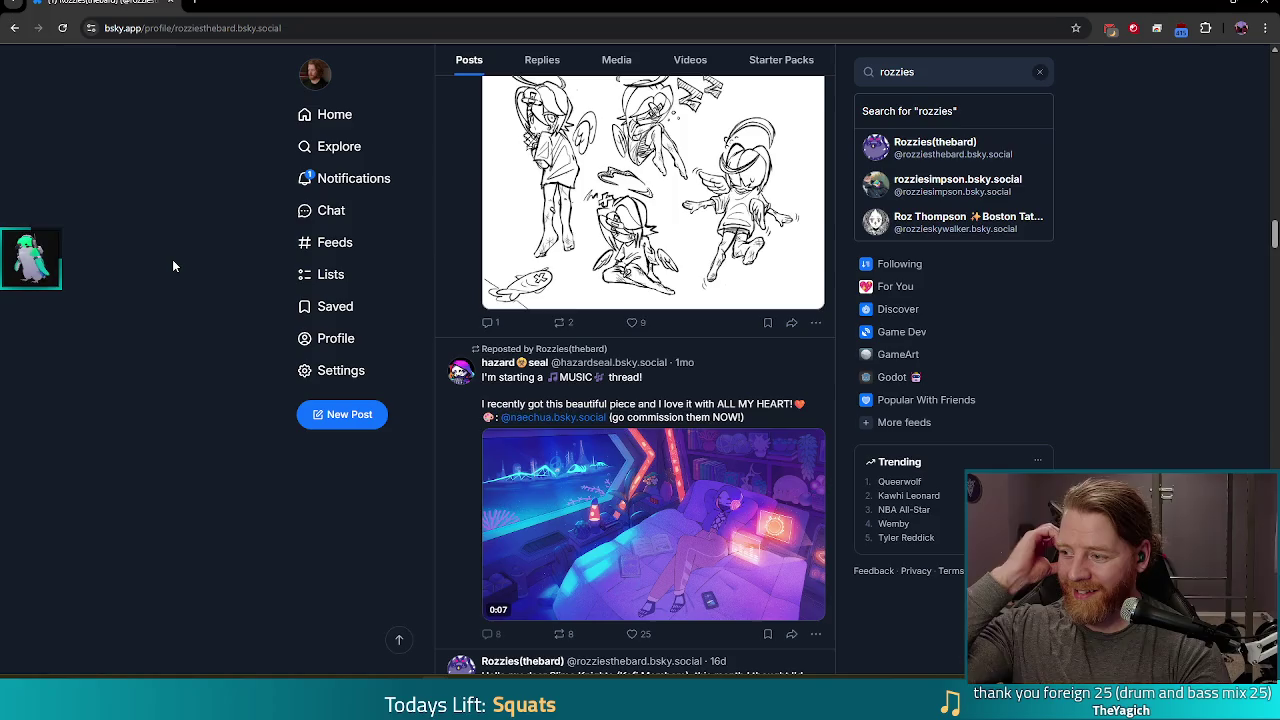
scroll(168, 282, down, 3)
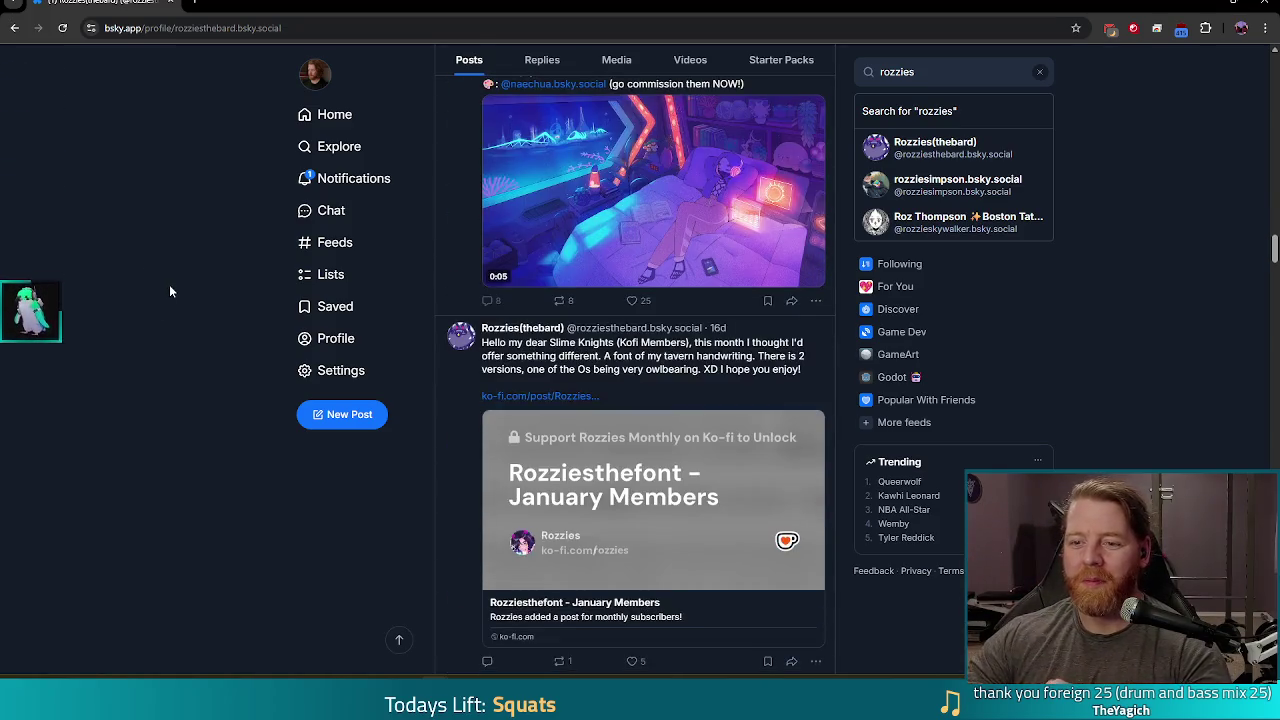
scroll(171, 290, down, 2)
scroll(211, 308, down, 4)
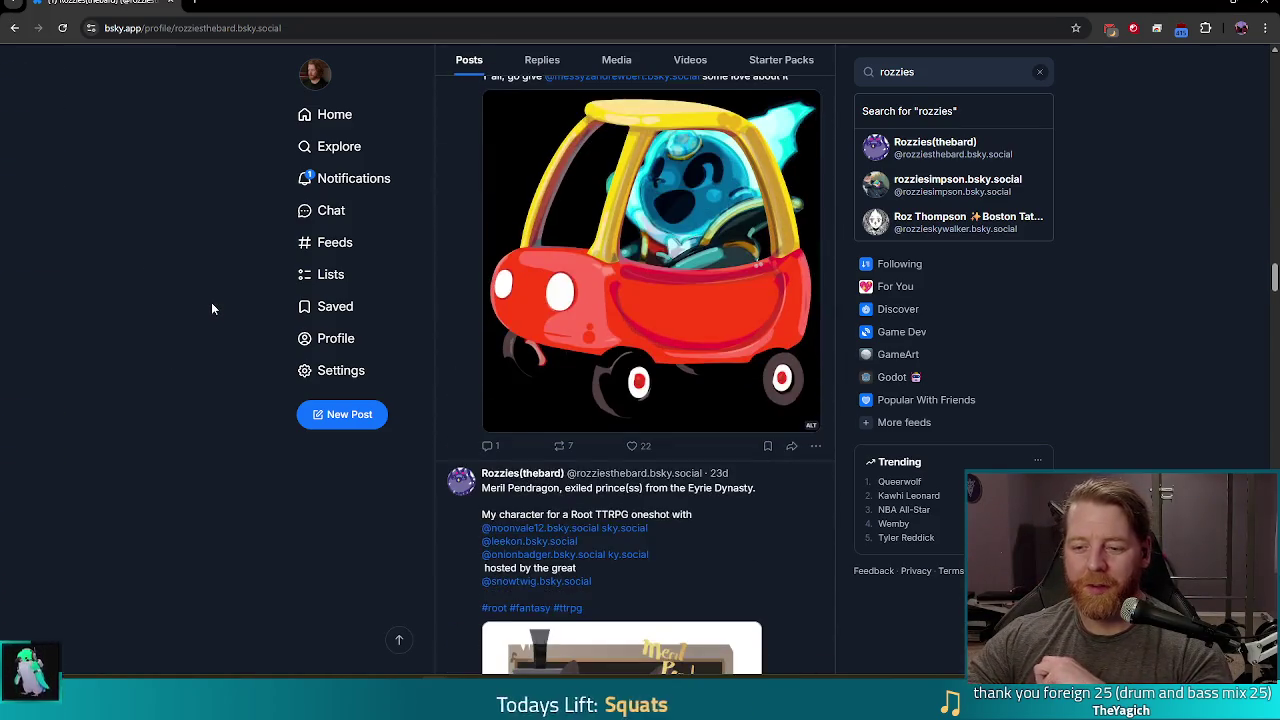
scroll(231, 360, down, 2)
scroll(231, 363, down, 2)
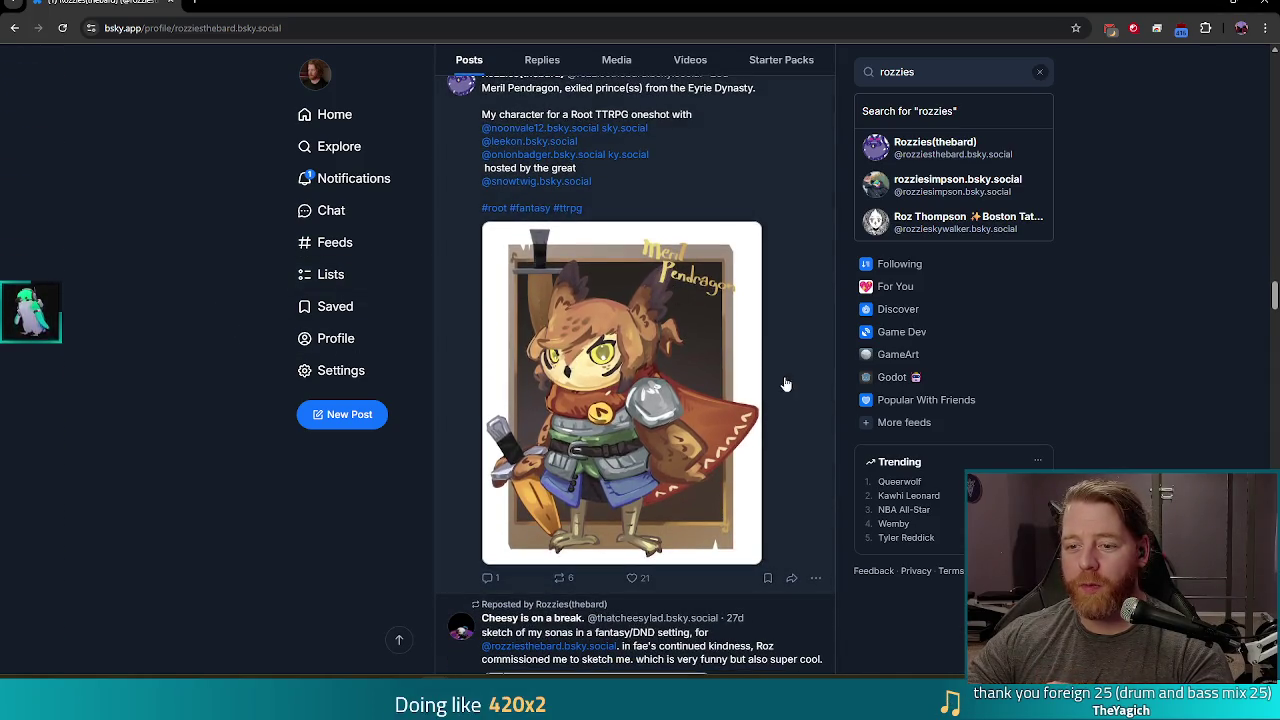
click(630, 350)
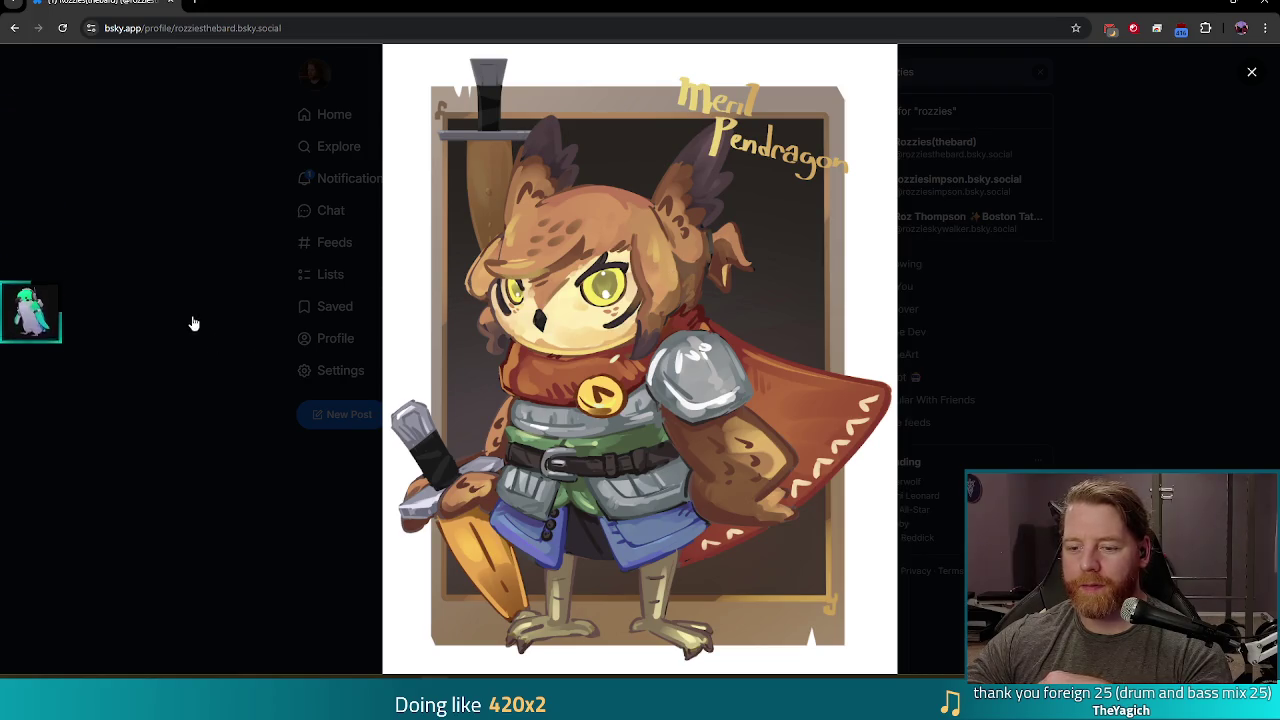
click(220, 380)
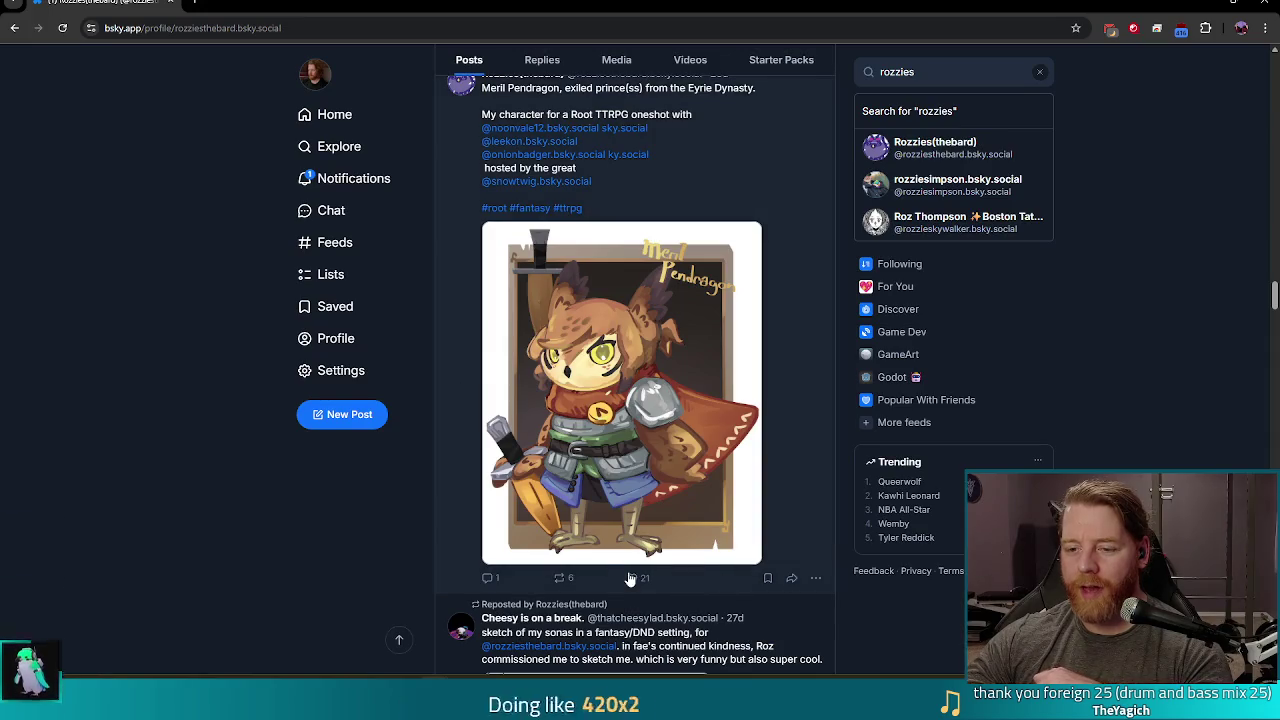
Step: Heart the pinned character-sheet post and repost it from the Repost menu
scroll(775, 421, up, 10)
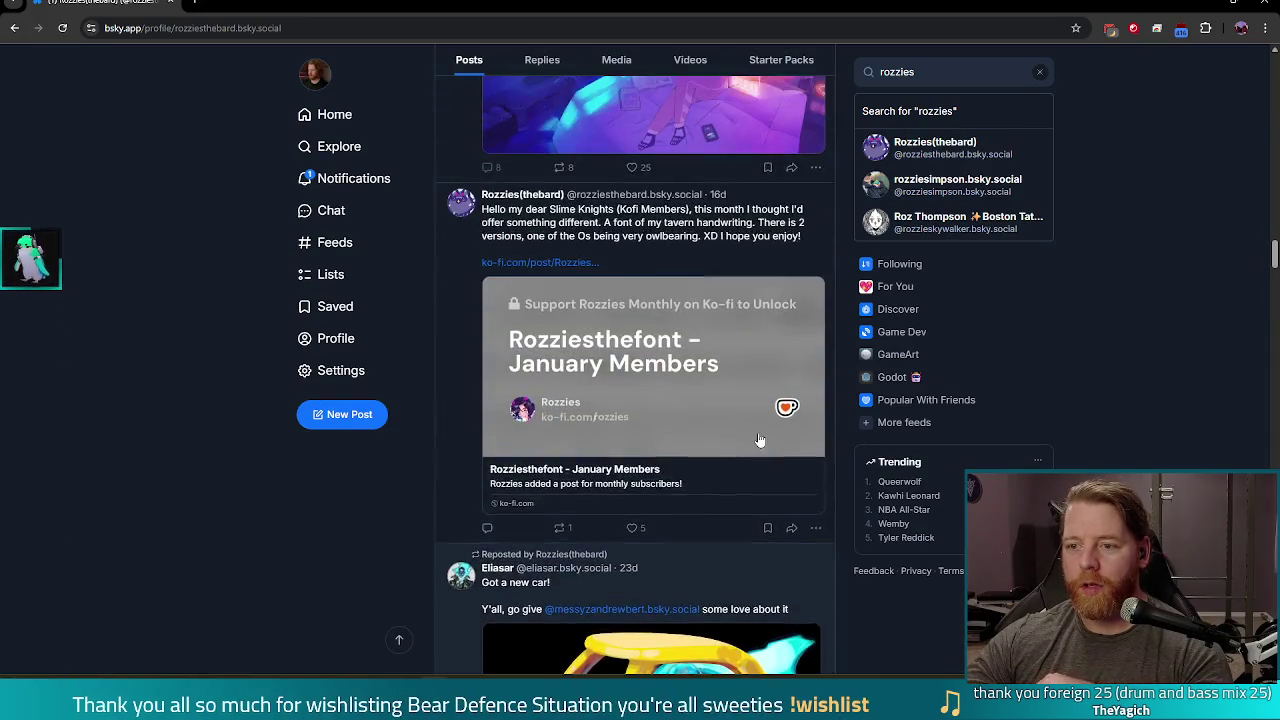
scroll(655, 397, up, 5)
scroll(655, 397, down, 5)
click(633, 381)
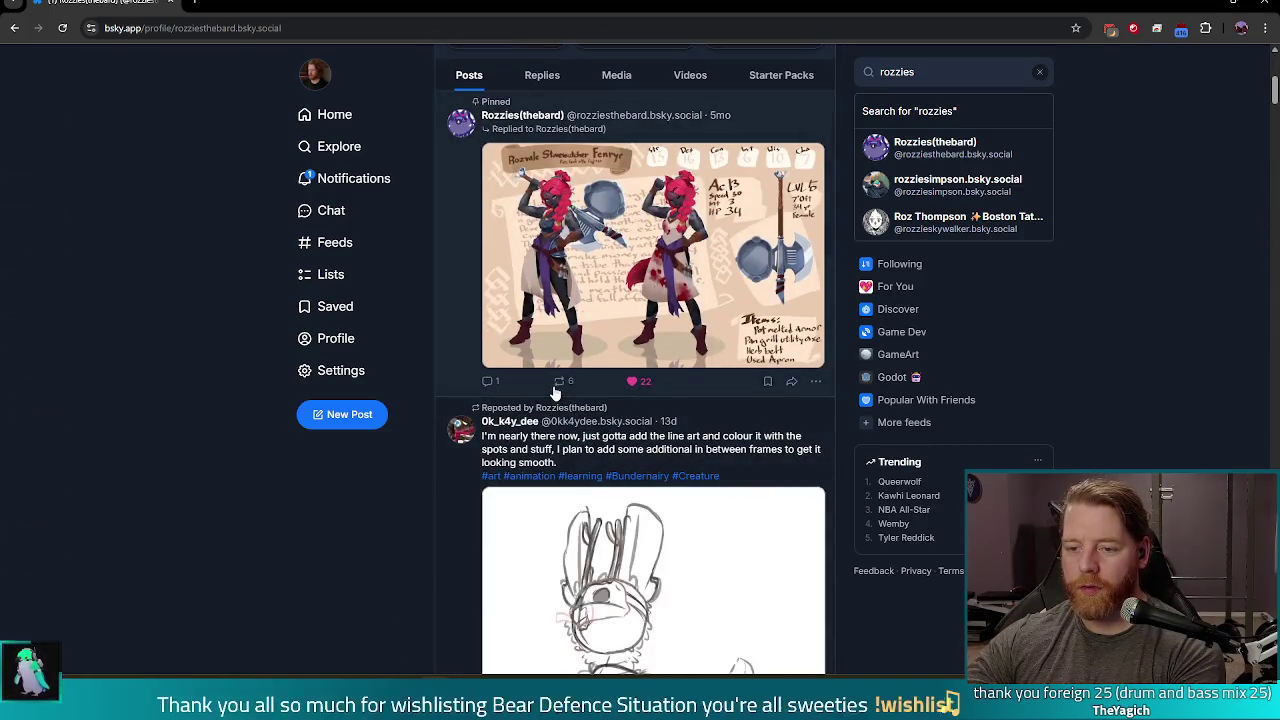
click(560, 381)
click(531, 410)
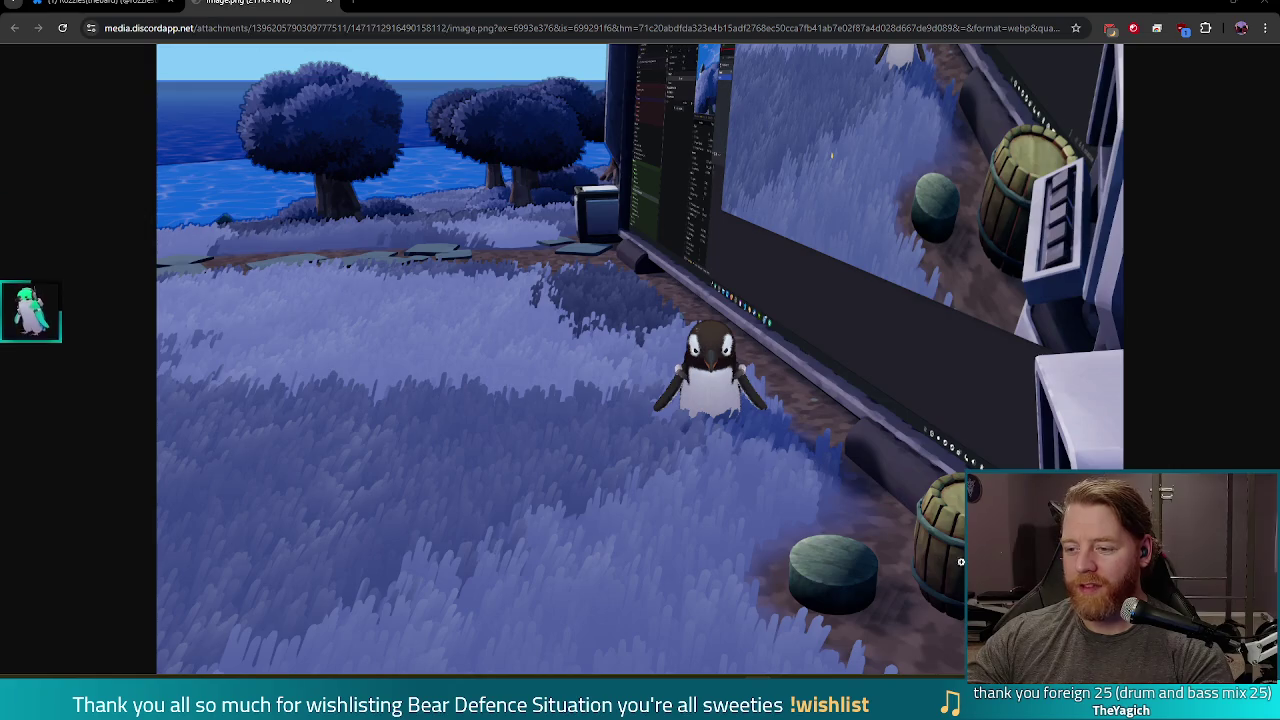
Step: Zoom the Discord-hosted image.png penguin screenshot to its full 2174×1416 size
click(818, 600)
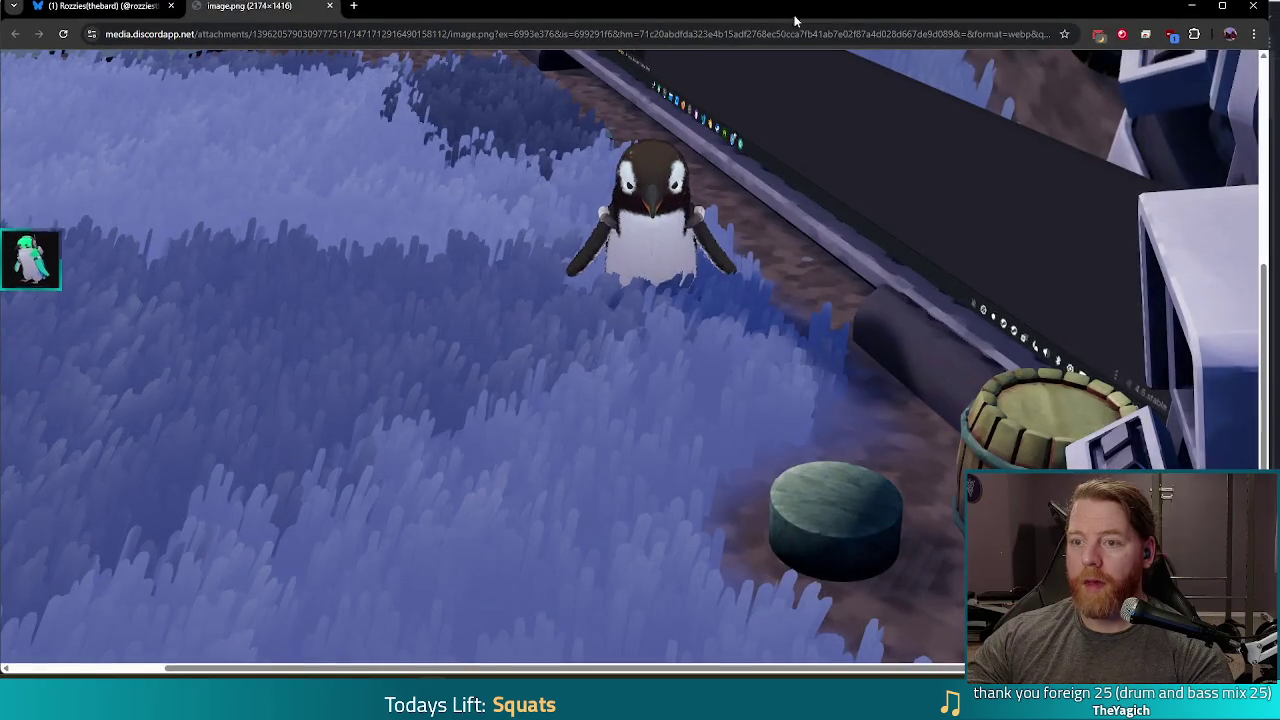
Step: Restore and shift the Chrome window to compare with the Godot editor, then maximise it again
double_click(608, 18)
drag(481, 14, 443, 14)
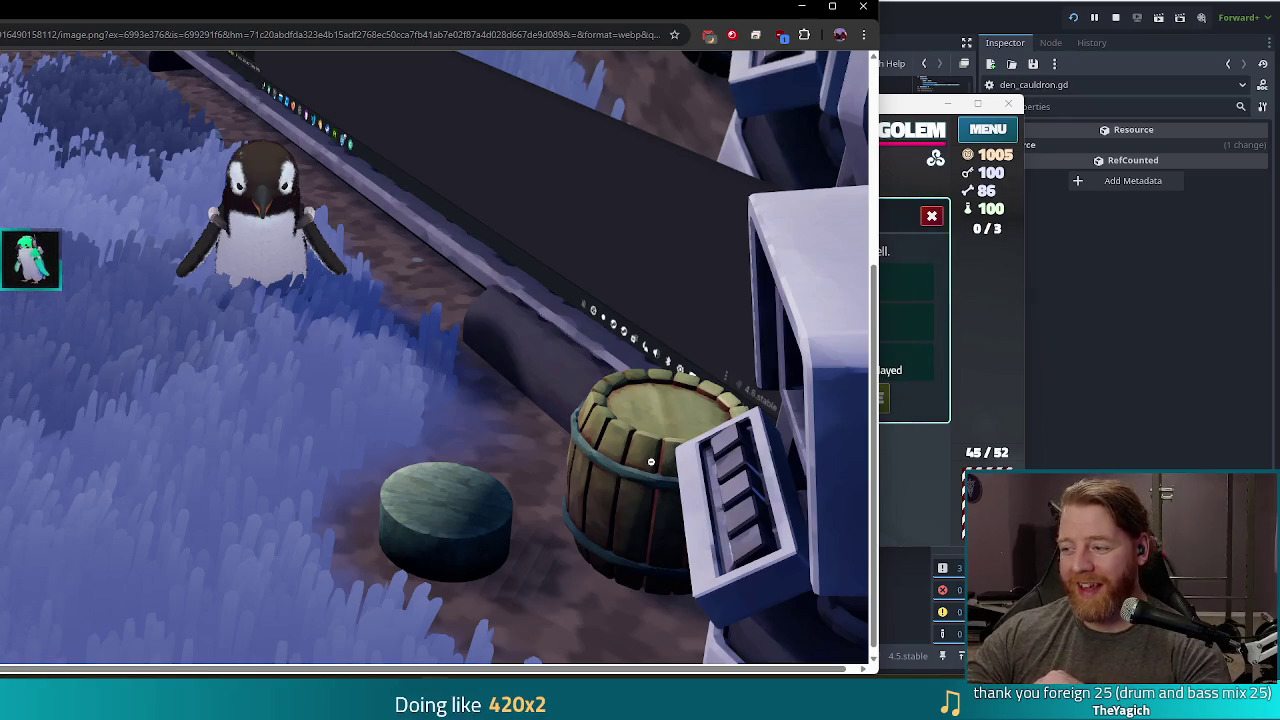
double_click(488, 10)
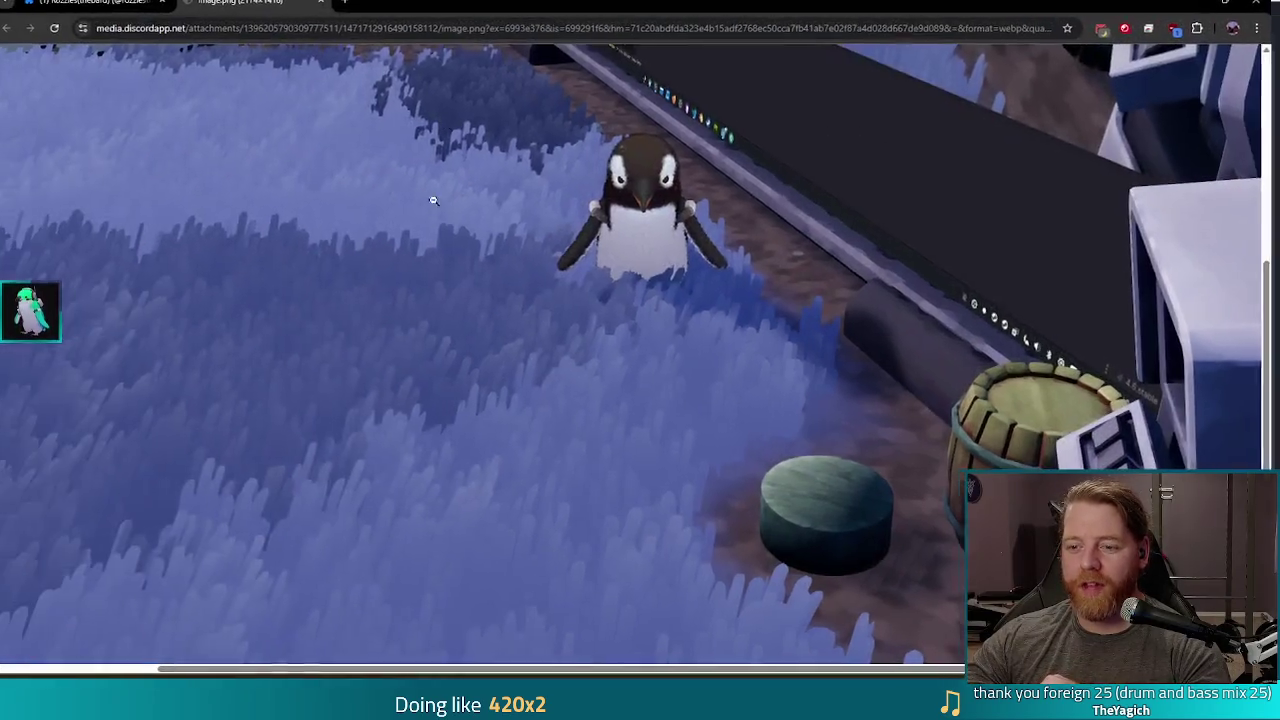
Step: Fit the screenshot to the window, zoom in on the penguin, and return to full size
click(606, 375)
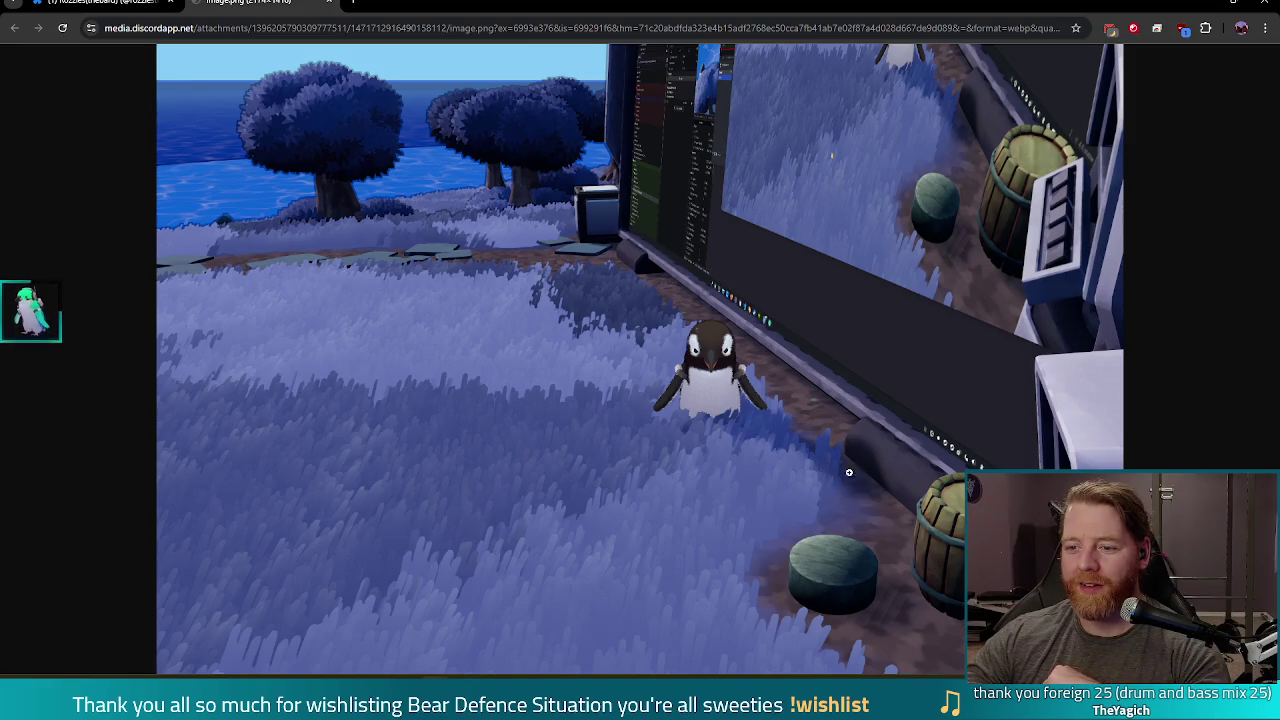
click(729, 399)
click(573, 406)
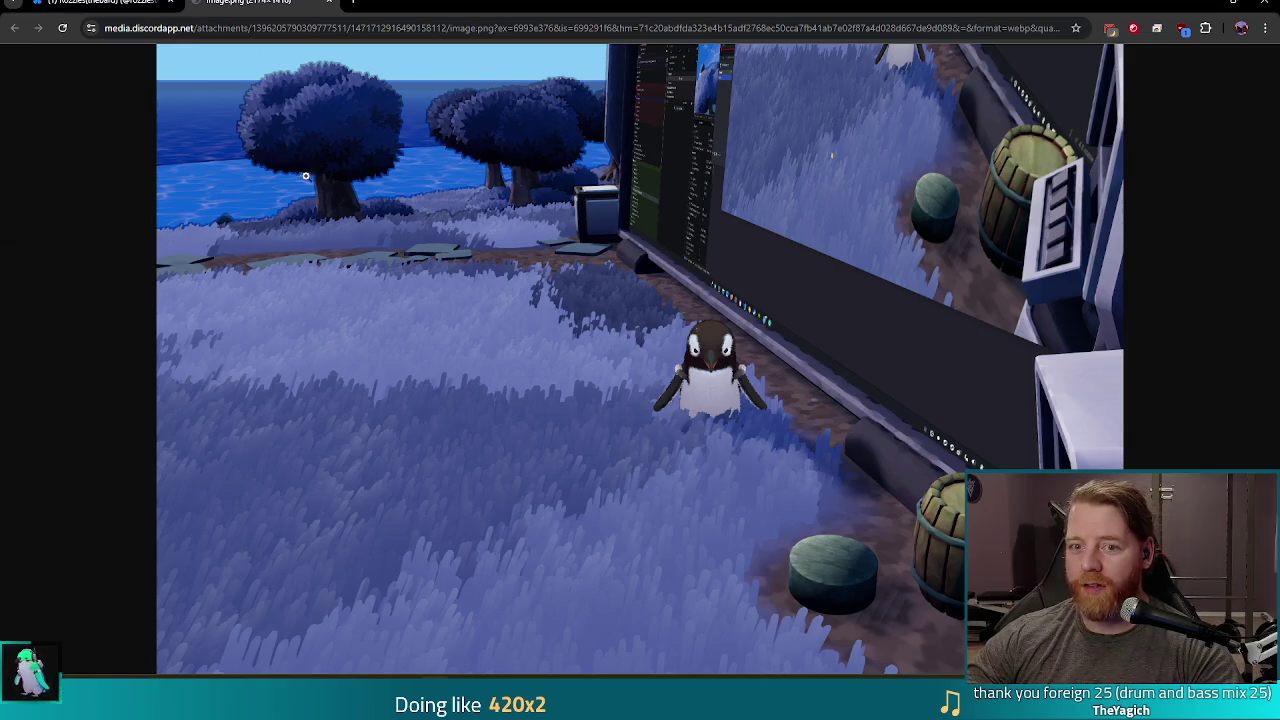
click(323, 123)
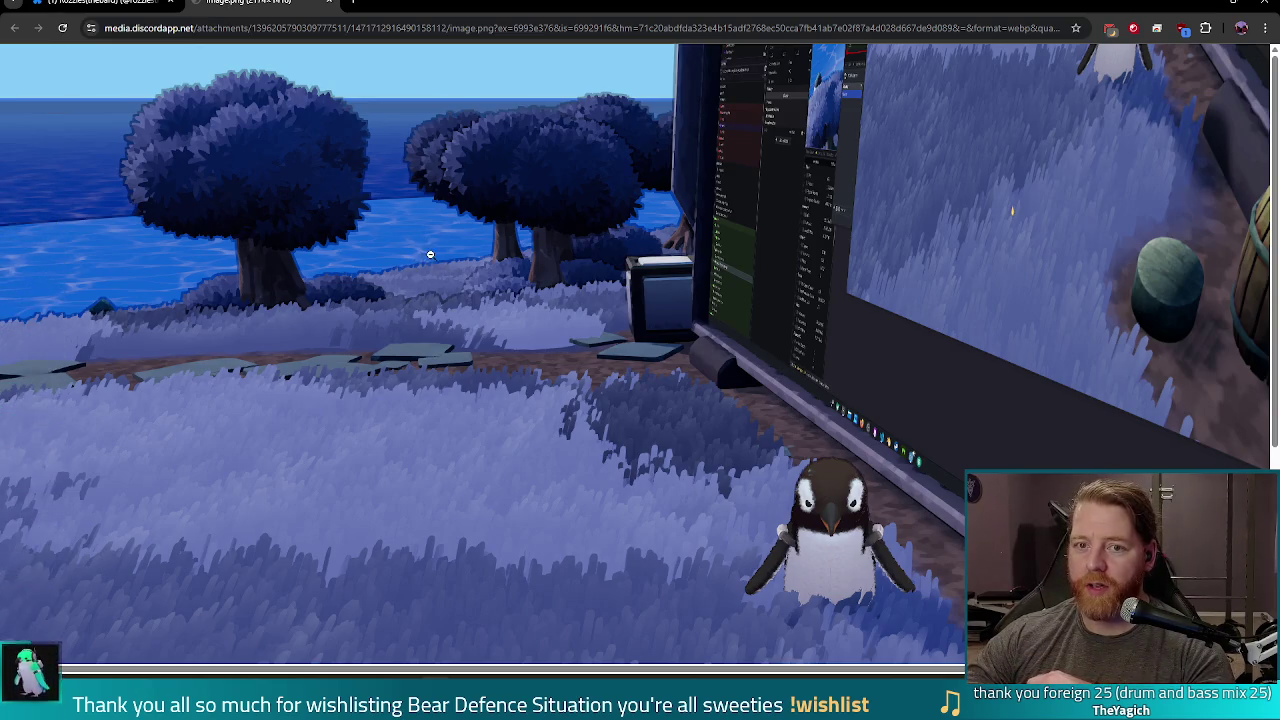
Step: Fit the zoomed penguin screenshot back into the browser window
click(379, 268)
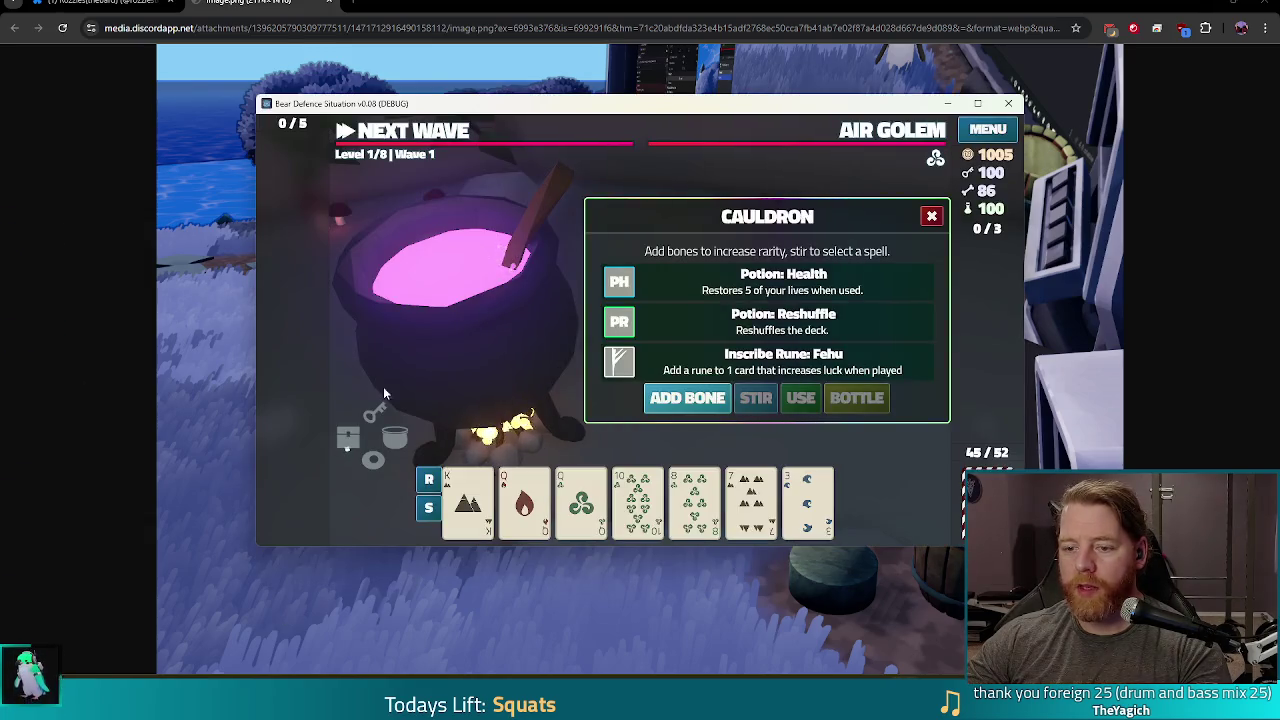
Step: Close the cauldron spell panel and make the game fullscreen
click(933, 217)
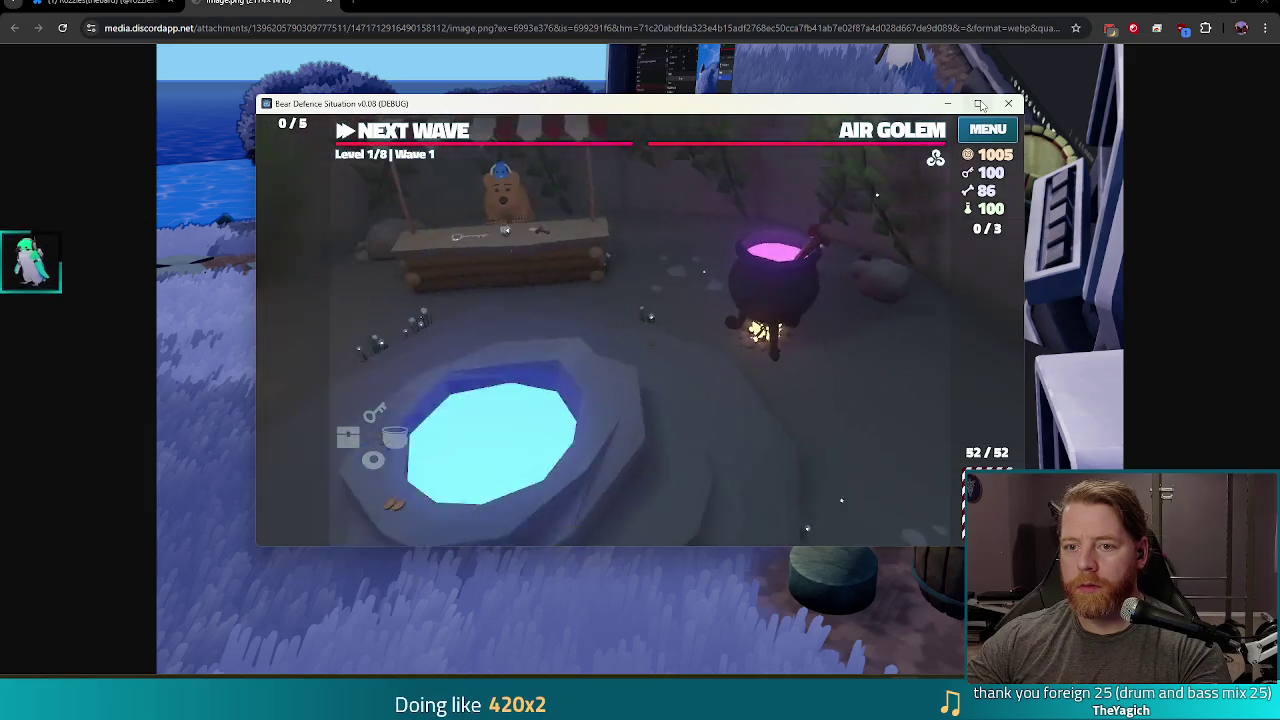
mouse_move(981, 106)
key(F11)
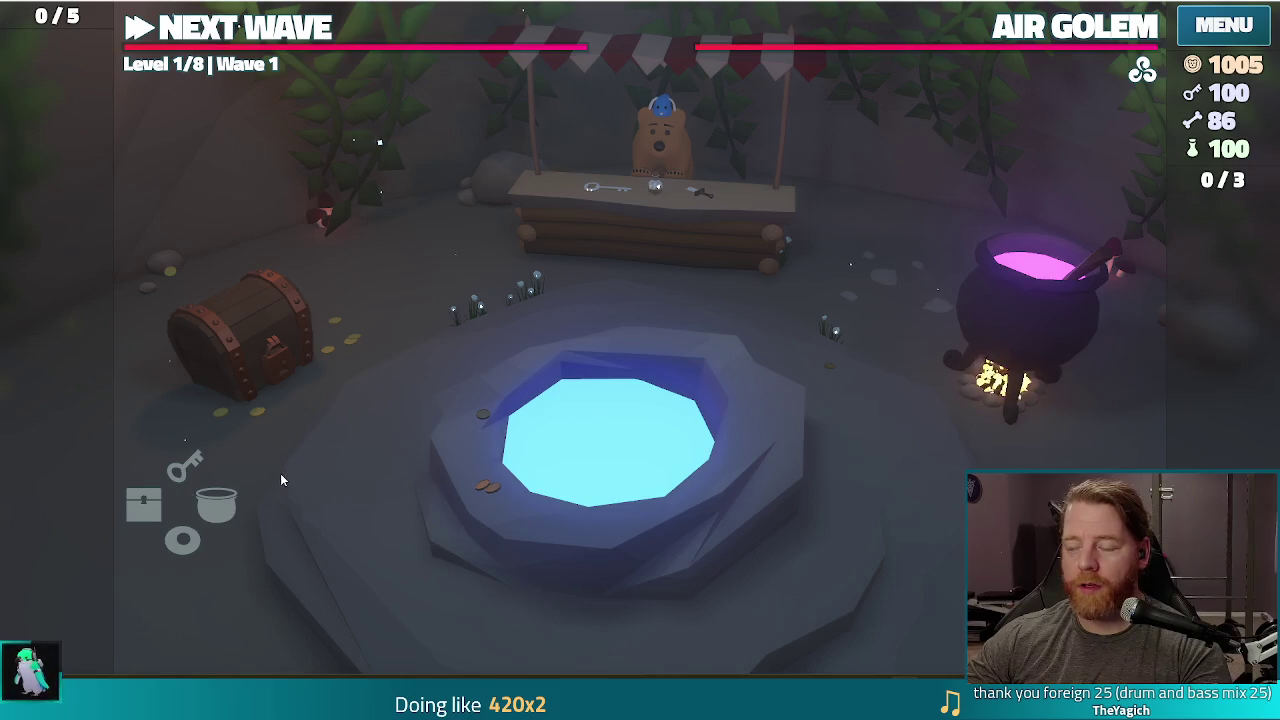
Step: Bring the Godot editor forward, maximise the game window and start a NEW GAME
key(alt+Tab)
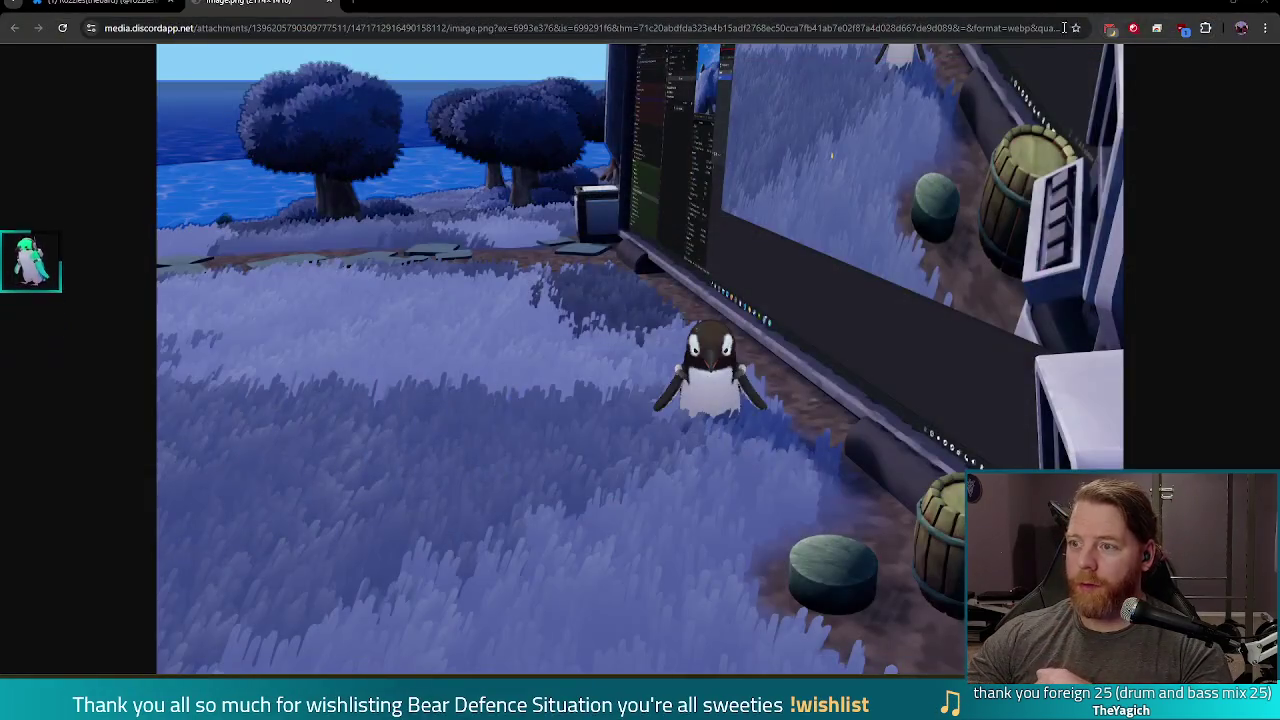
mouse_move(625, 705)
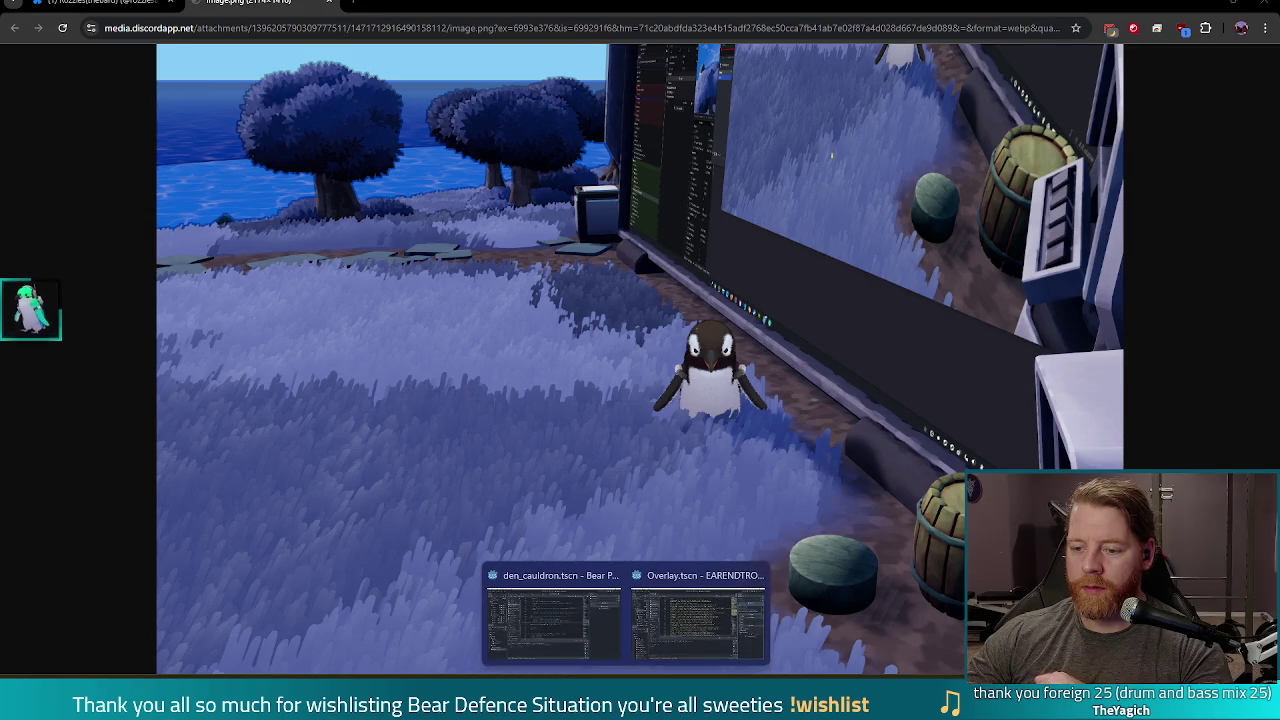
click(553, 620)
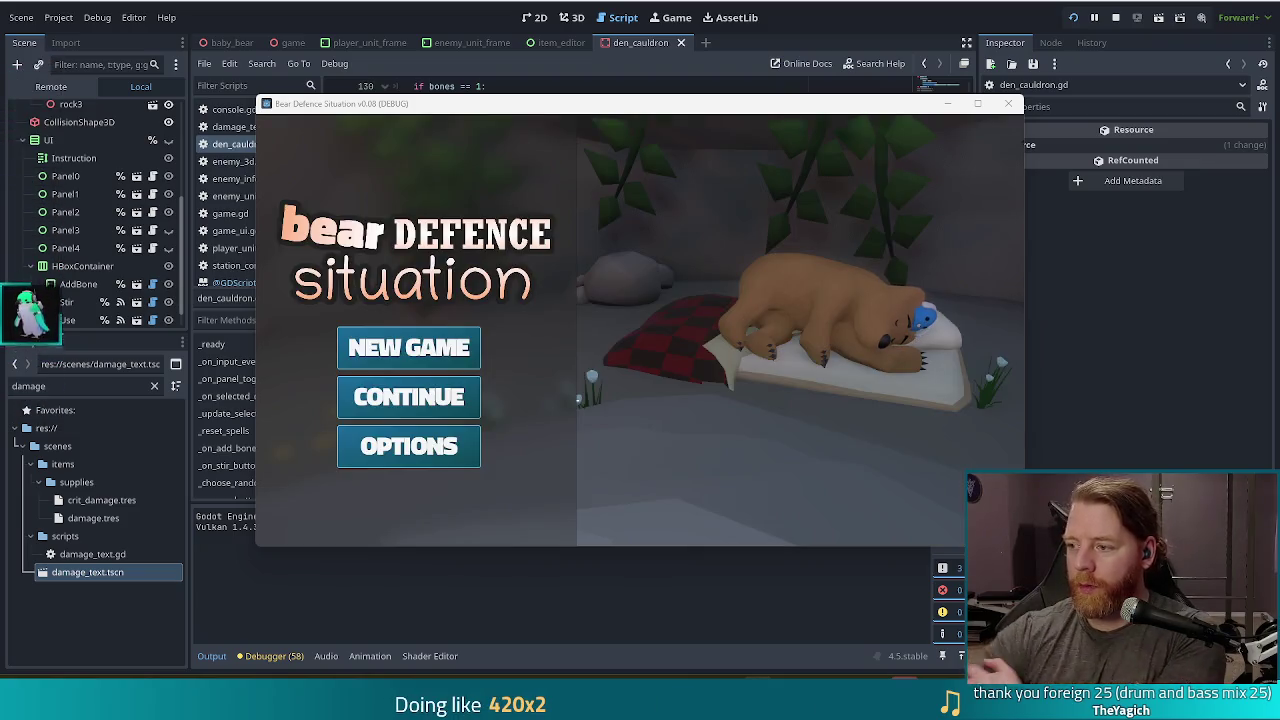
click(977, 104)
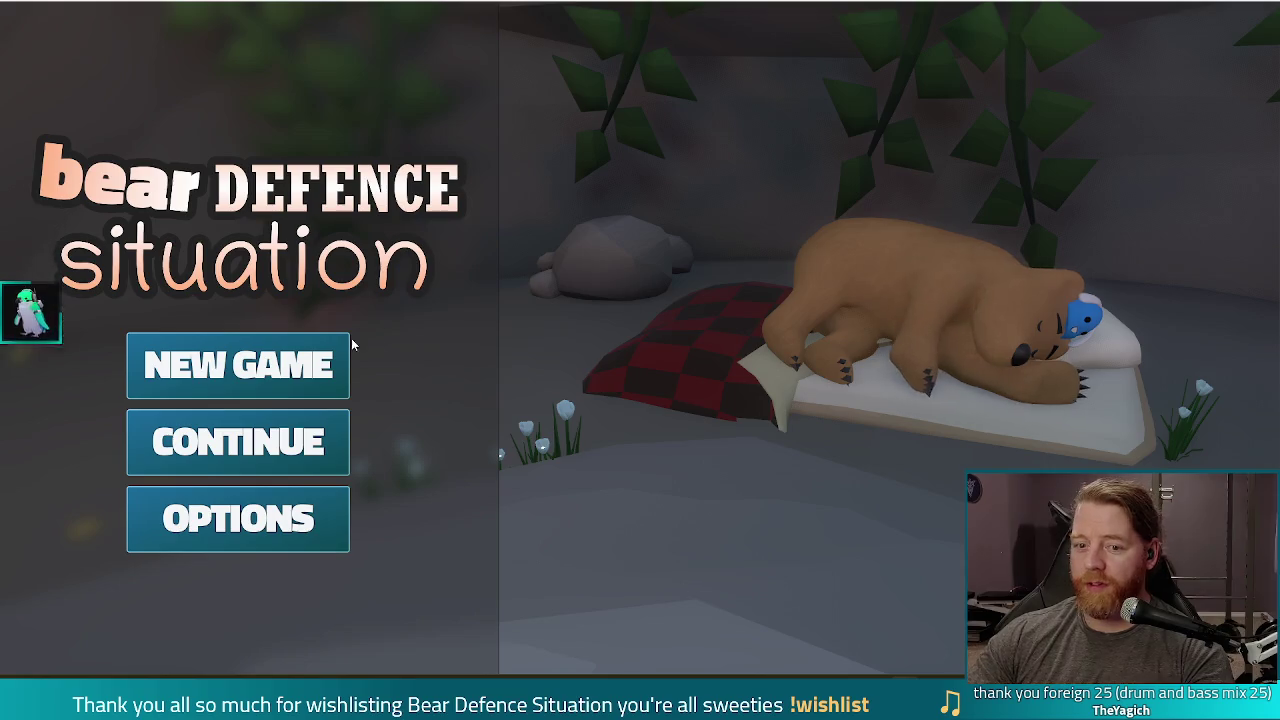
click(295, 368)
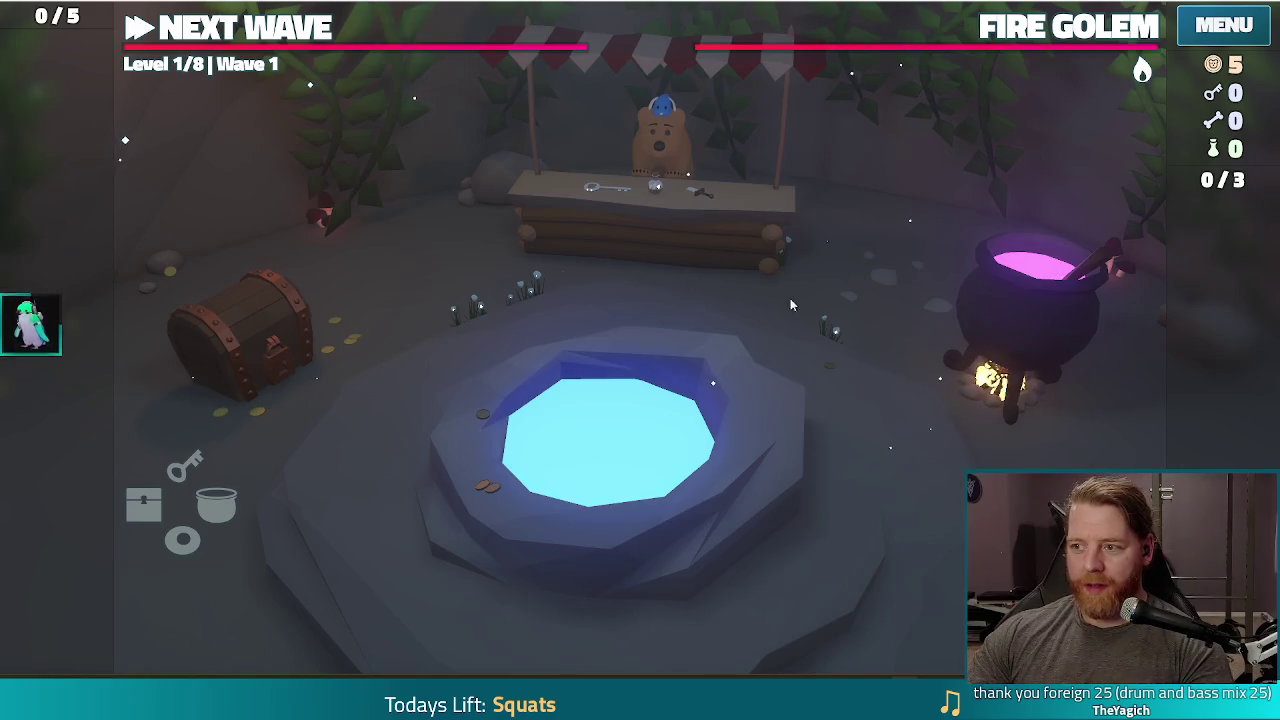
Step: Throw 5 gold into the wishing well, take the Gold for Hand wish, and close it
click(724, 451)
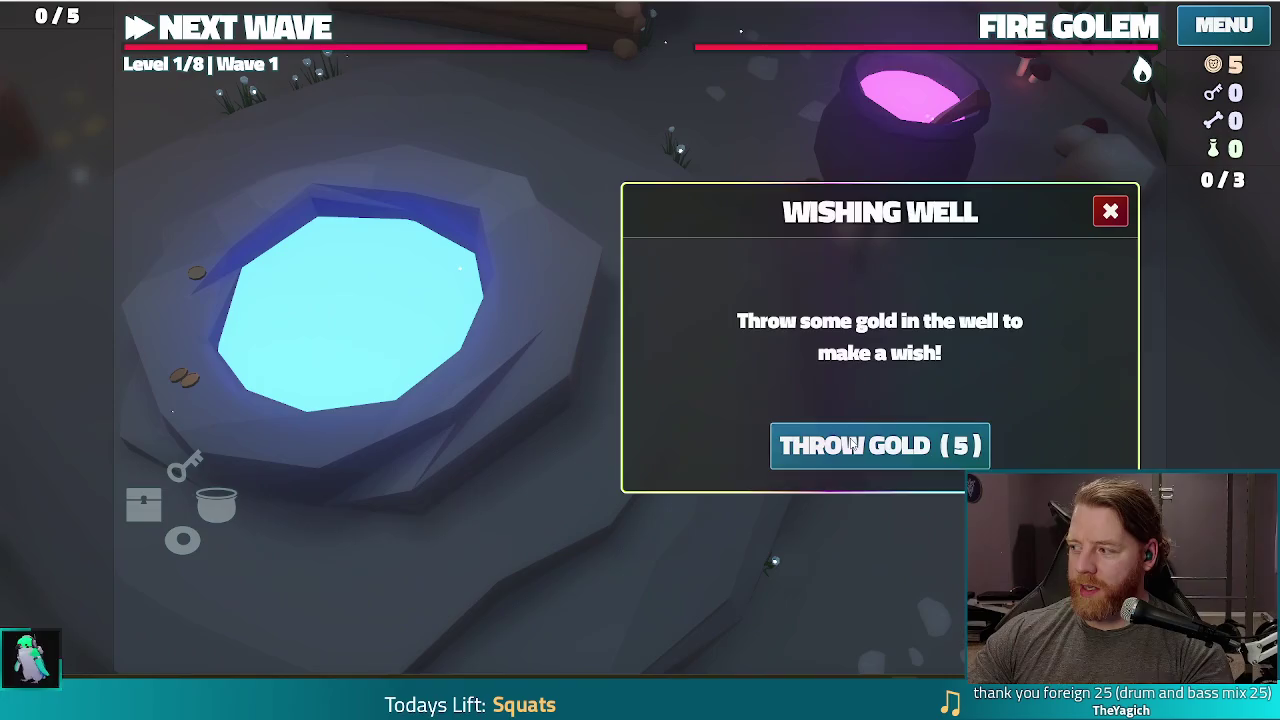
click(862, 450)
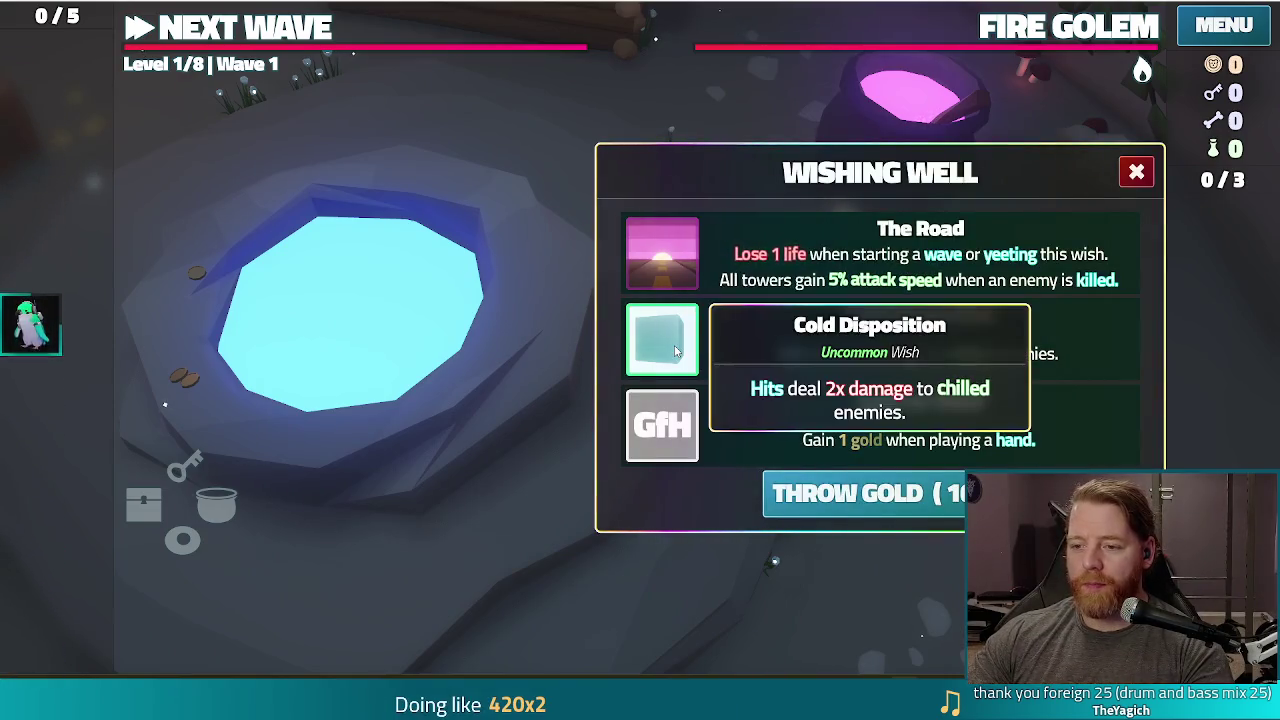
mouse_move(667, 425)
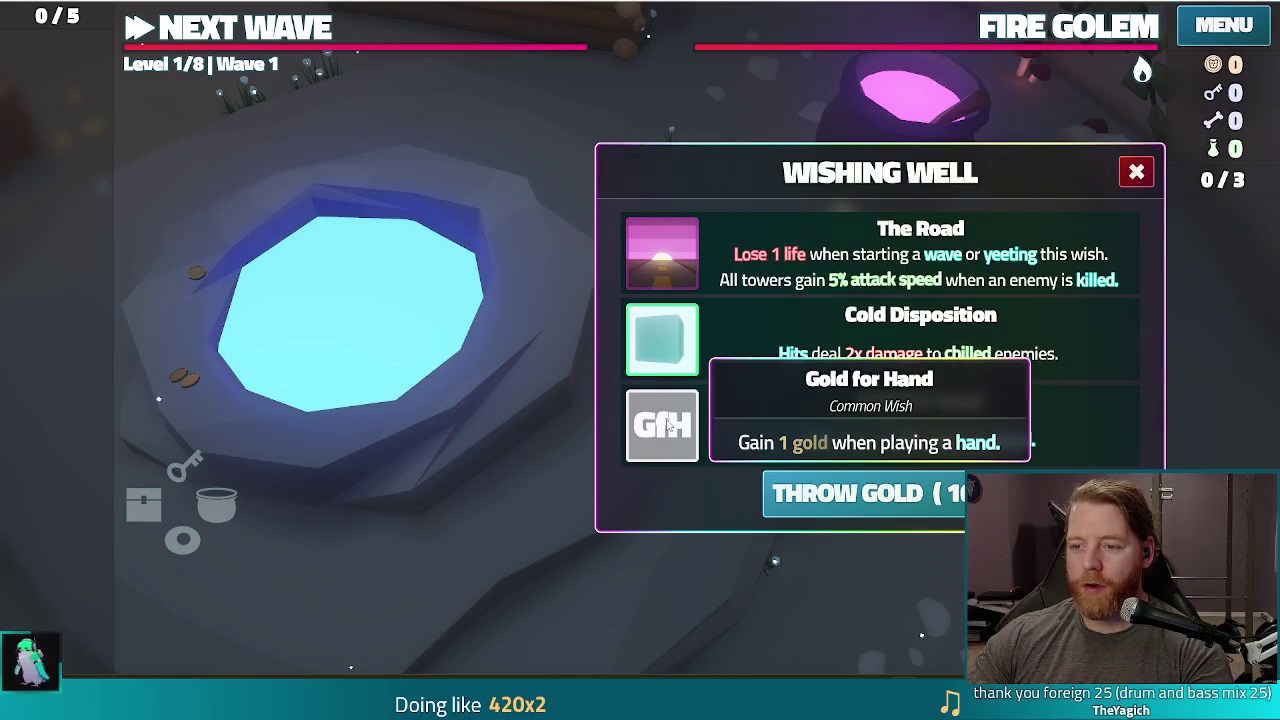
click(667, 425)
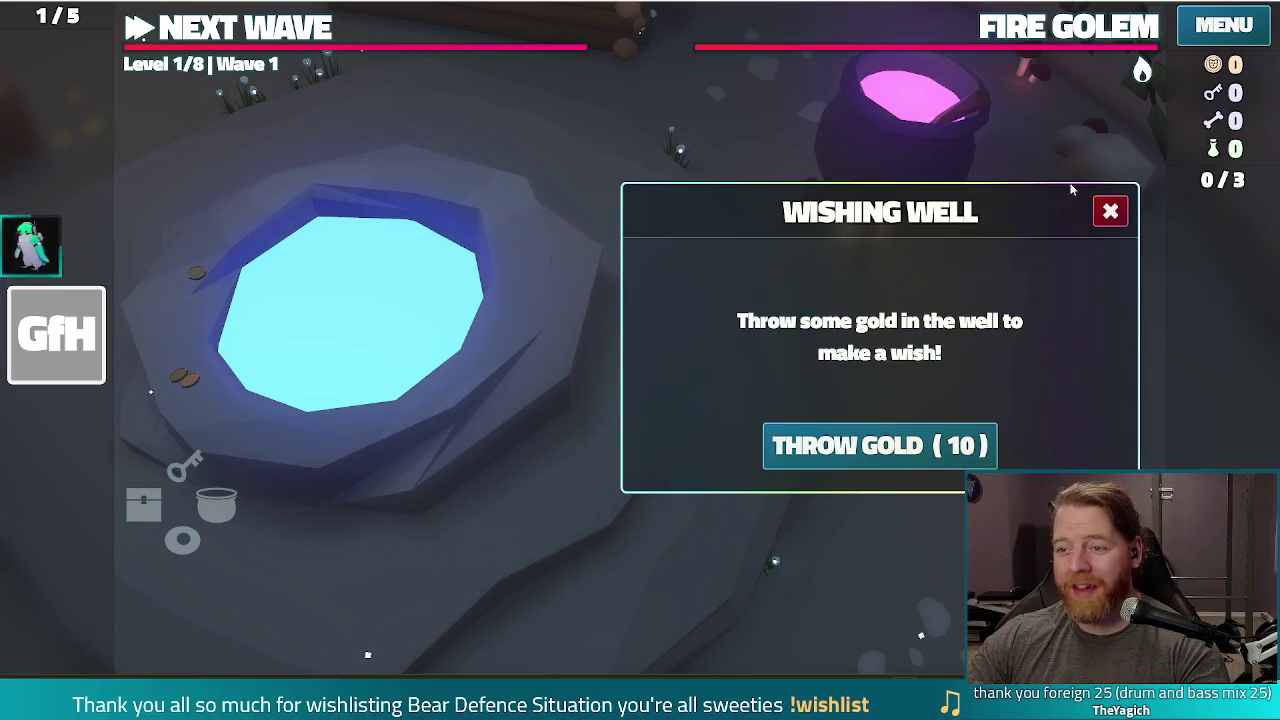
click(1112, 211)
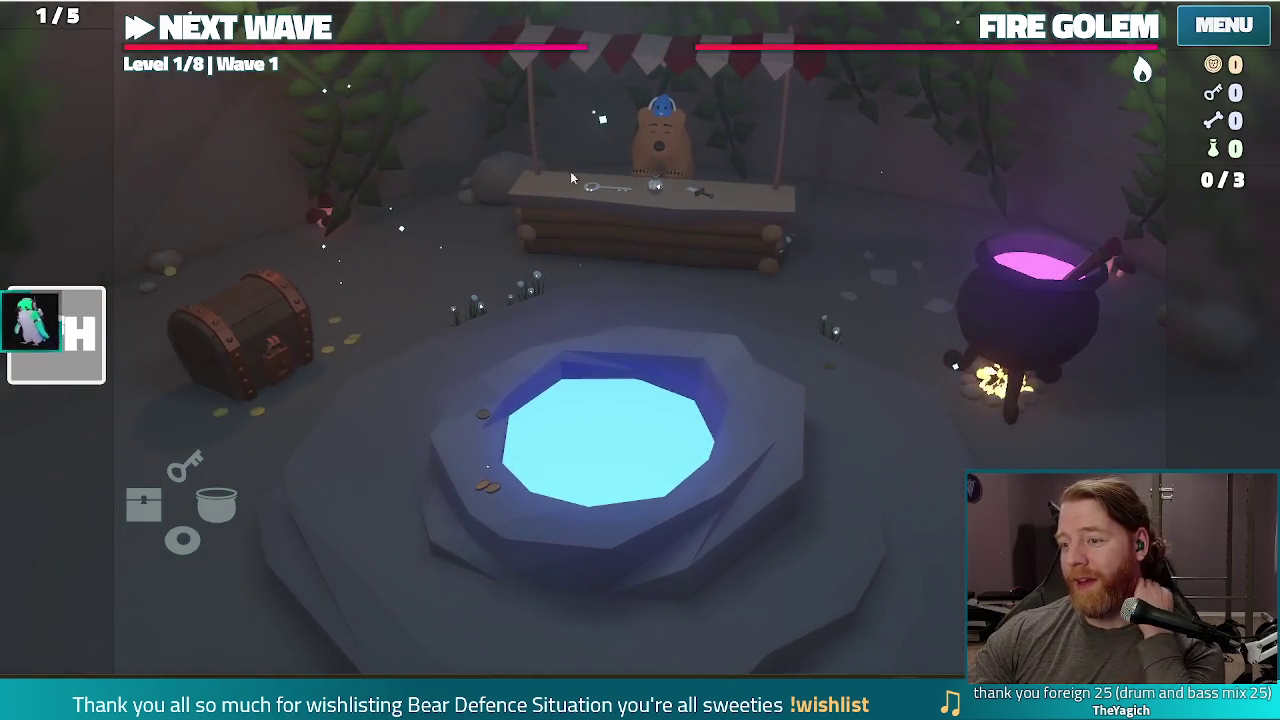
Step: On the path map, discard unwanted cards including the 4 of Wind and 8 of Water
click(268, 37)
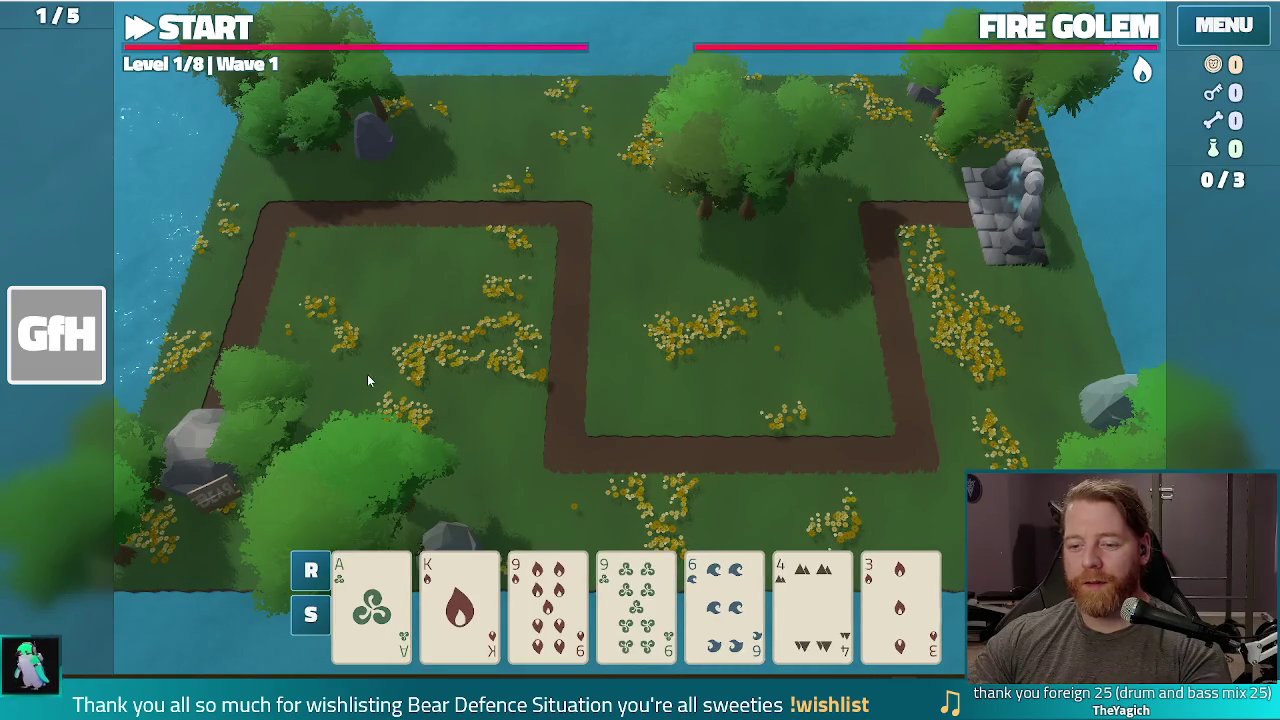
click(724, 600)
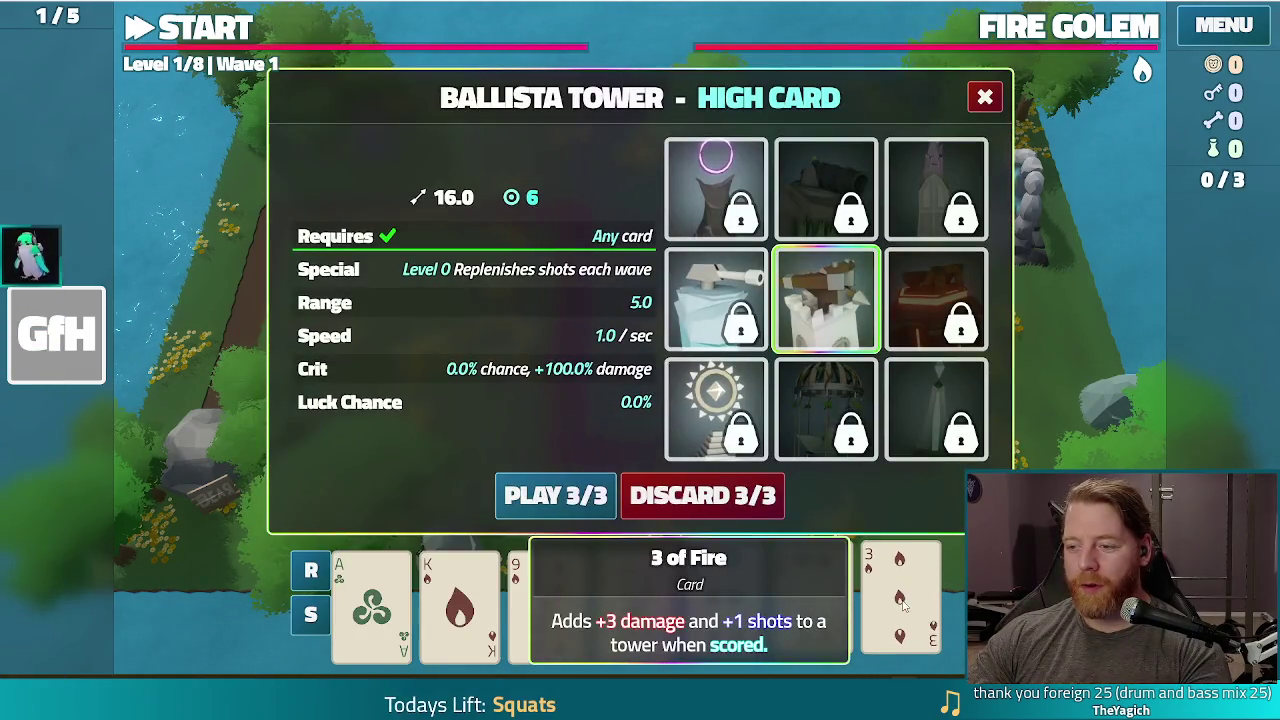
mouse_move(818, 287)
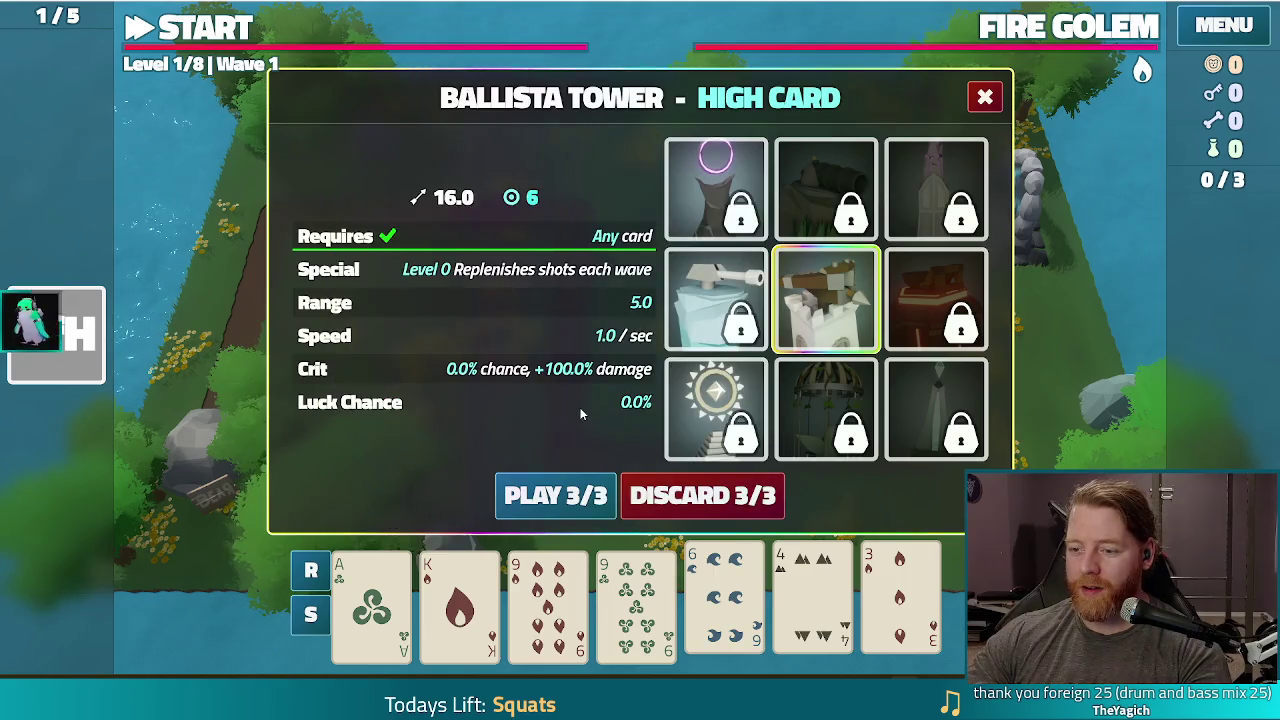
click(731, 495)
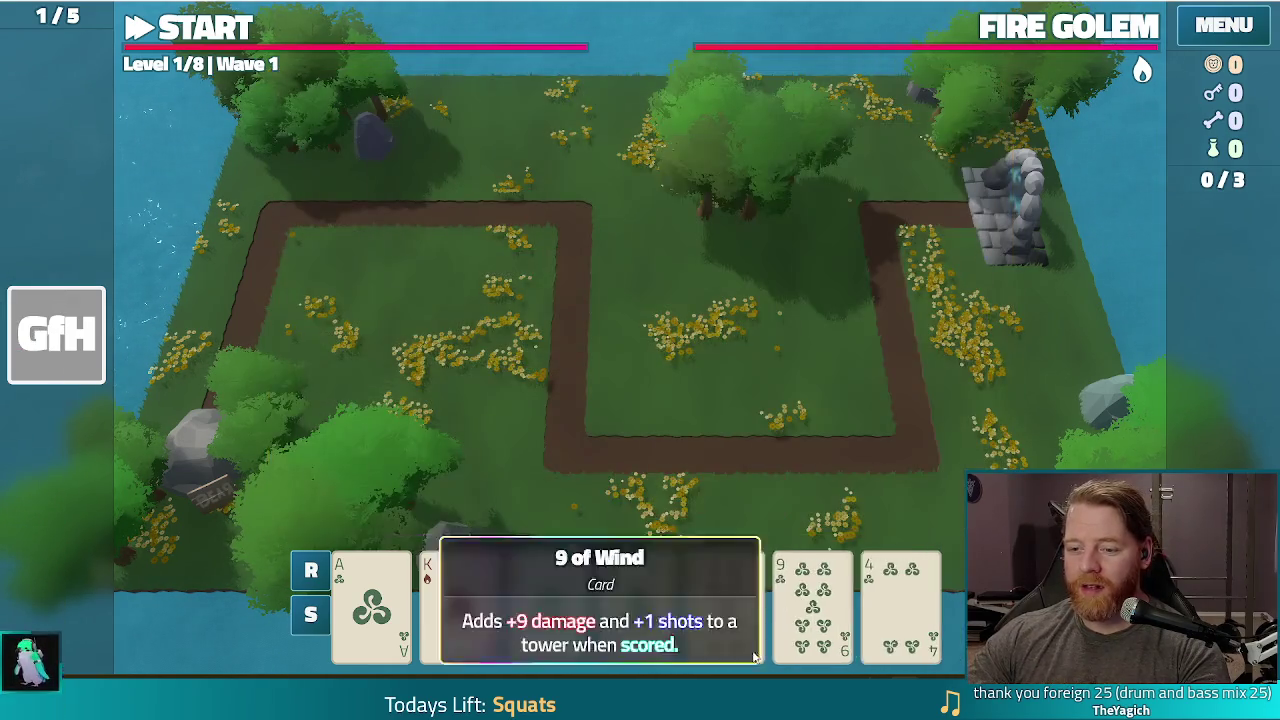
click(900, 600)
click(700, 489)
click(903, 593)
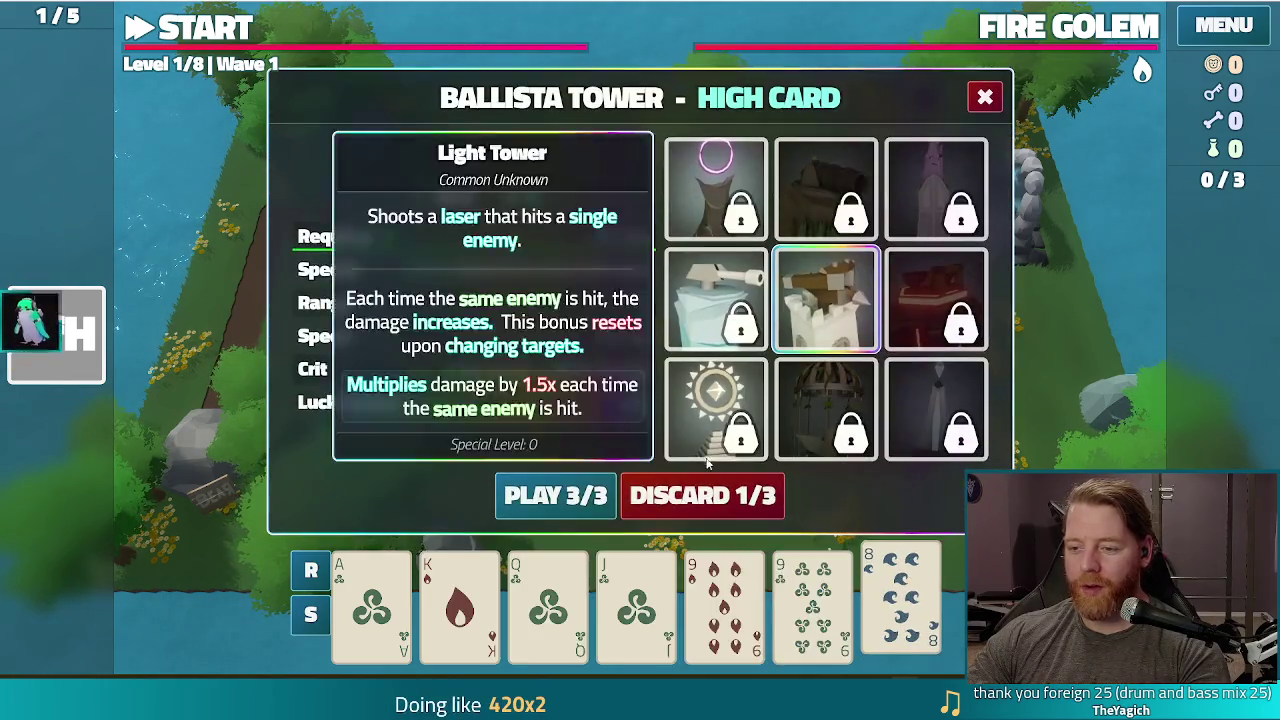
click(740, 493)
Step: Play a two pair with 9s and place the first Ballista inside the path loop
click(548, 605)
click(622, 598)
click(812, 600)
click(900, 600)
click(572, 500)
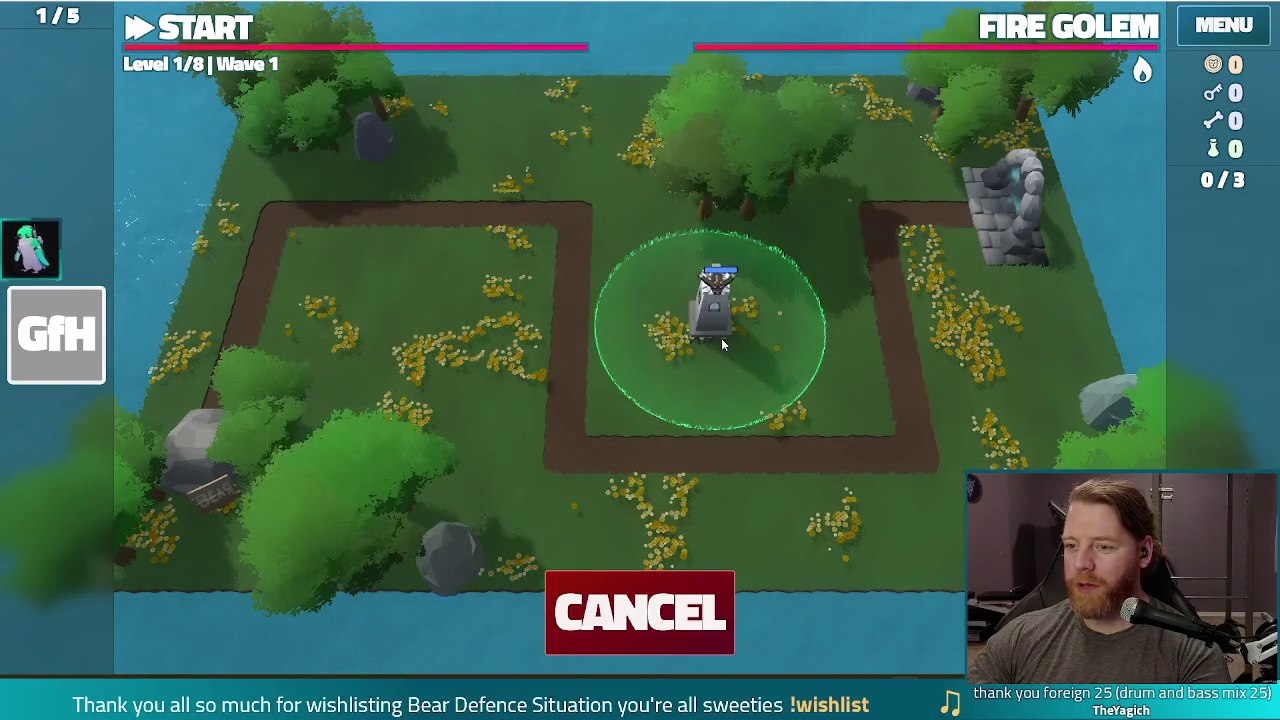
click(815, 345)
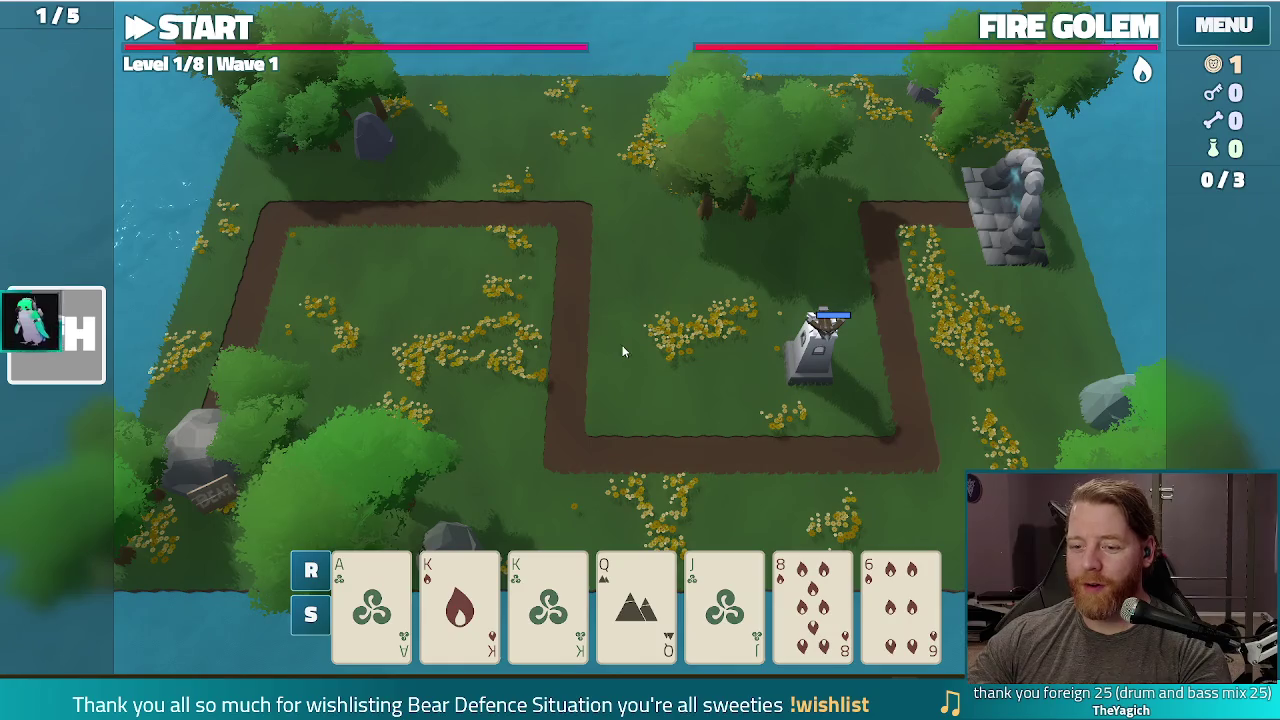
Step: Play a pair of Kings and an Ace high card to place two more Ballistas
click(548, 600)
click(548, 600)
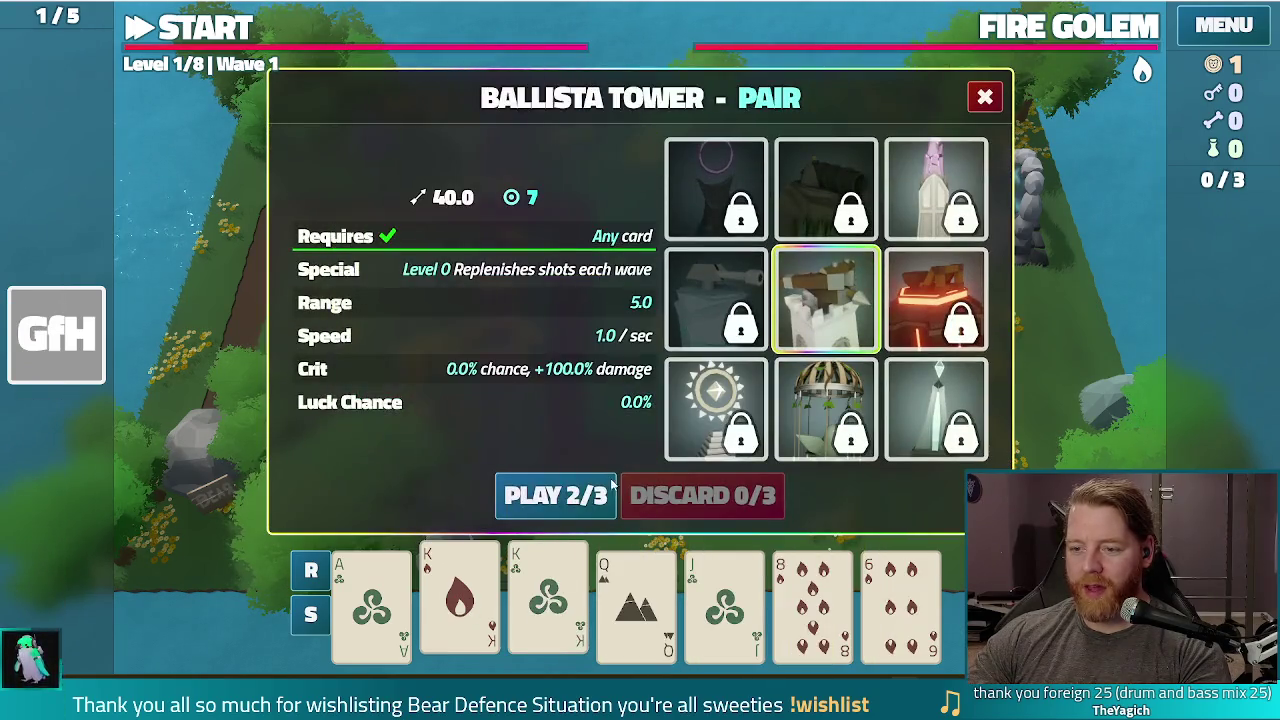
click(555, 495)
click(650, 366)
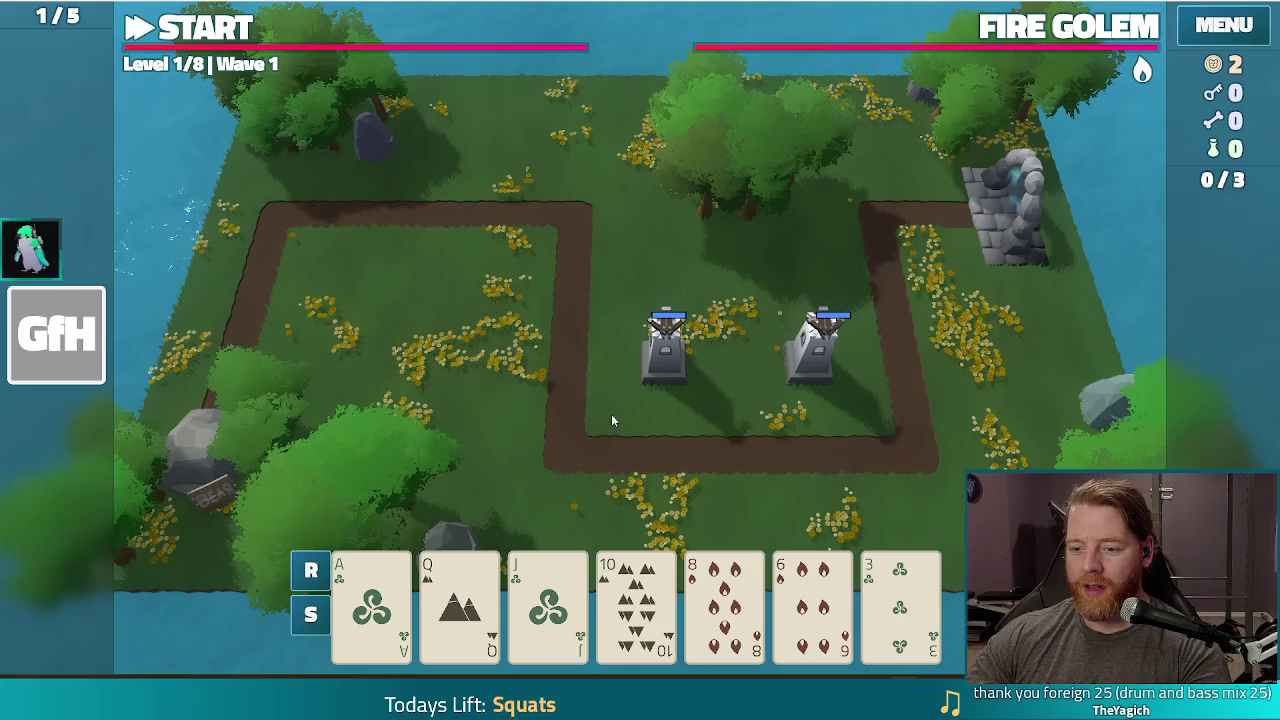
click(371, 600)
click(556, 494)
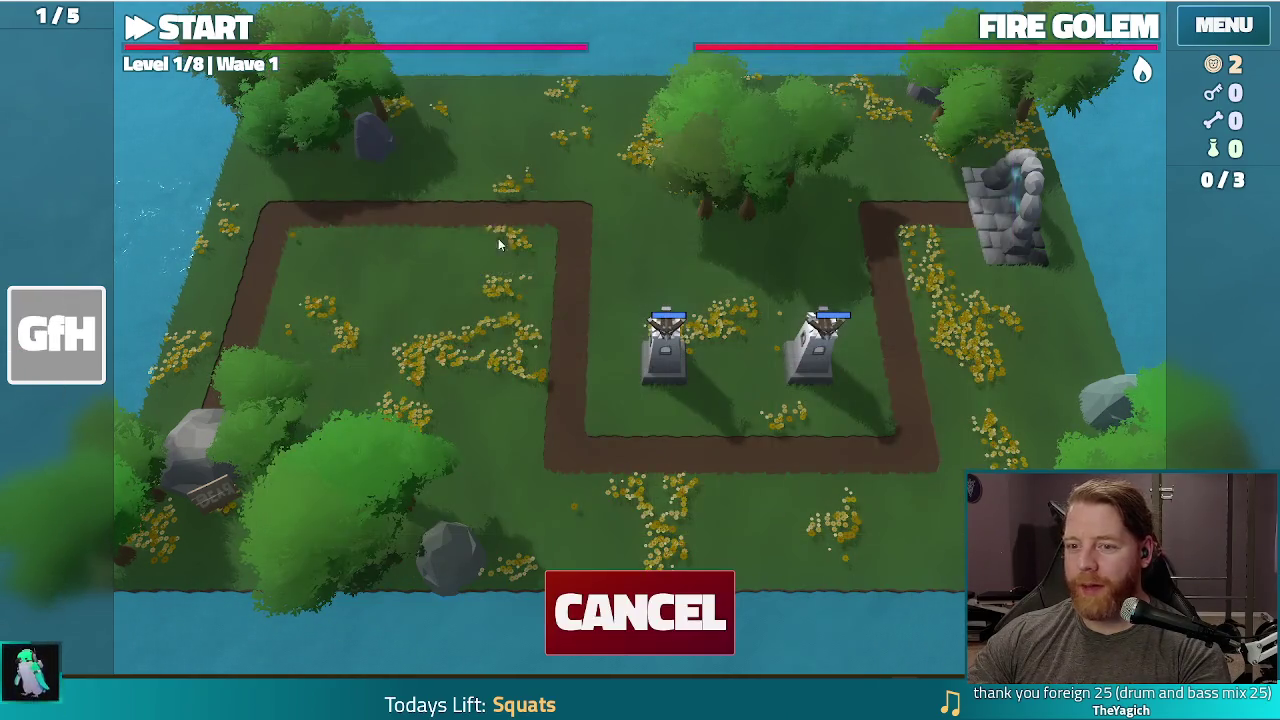
click(503, 280)
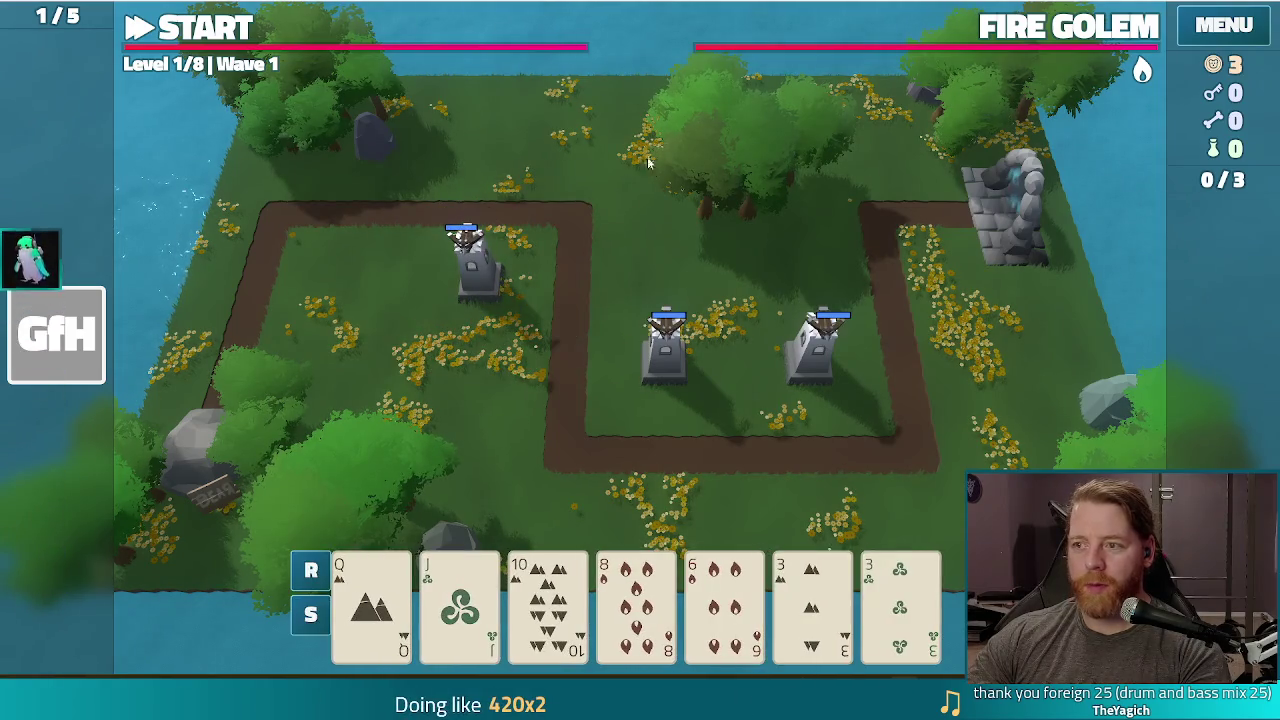